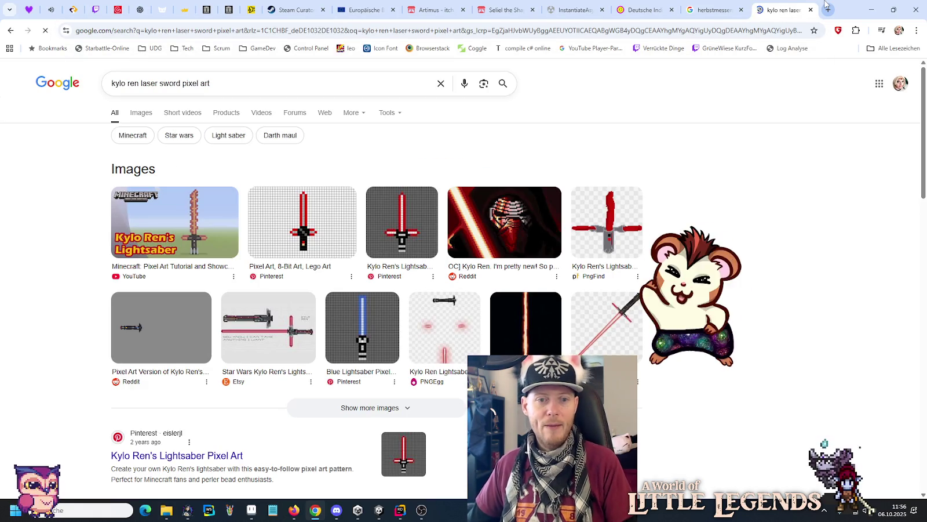
Step: Switch to image results and preview the Minecraft, NicePNG, perler-bead and green pixel-art lightsaber thumbnails
click(141, 112)
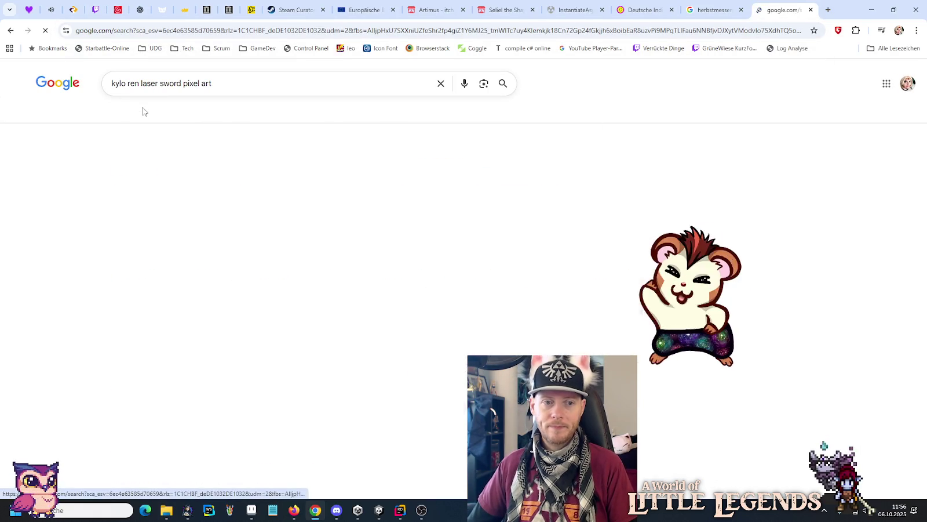
click(290, 205)
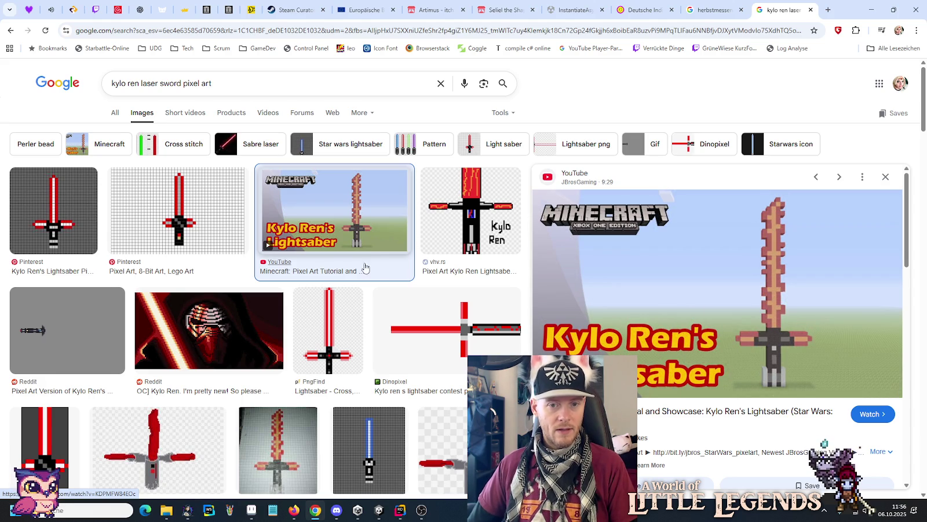
scroll(342, 214, down, 1)
scroll(342, 213, down, 4)
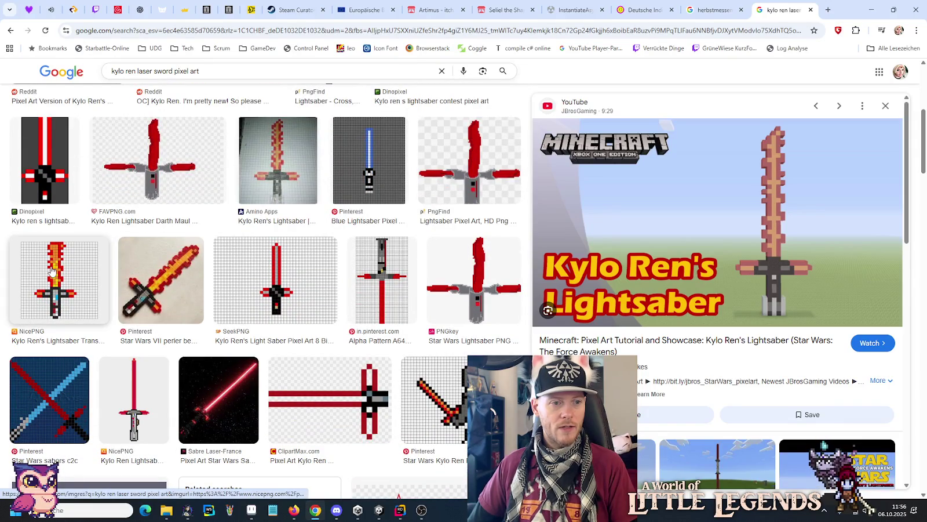
click(58, 279)
click(171, 278)
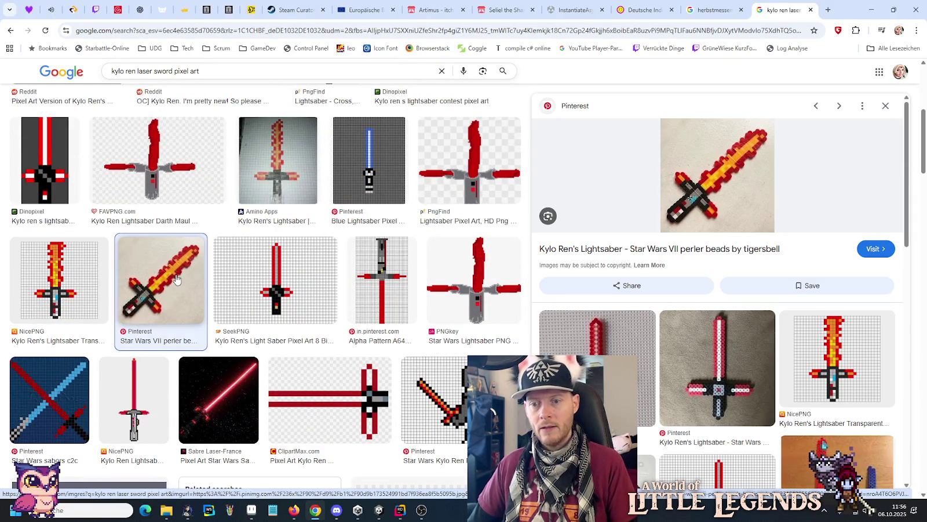
scroll(404, 265, down, 3)
scroll(405, 264, down, 4)
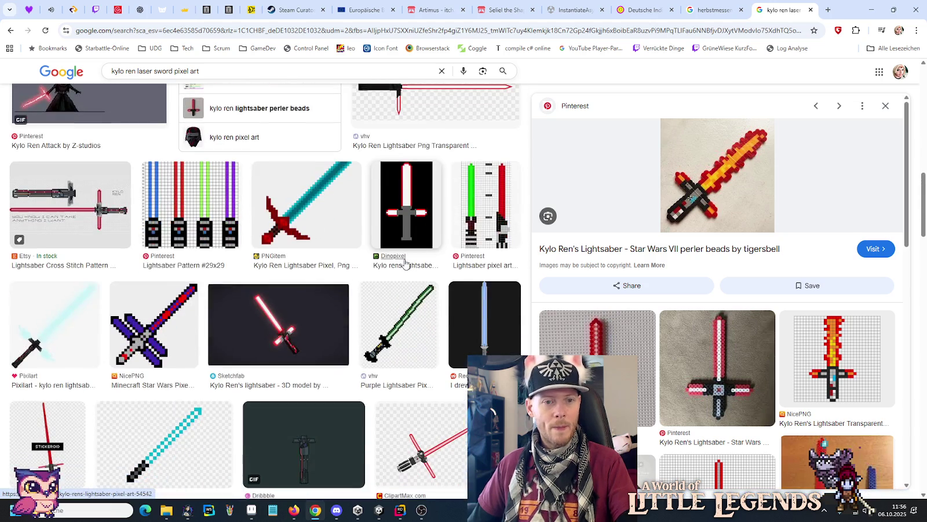
click(405, 264)
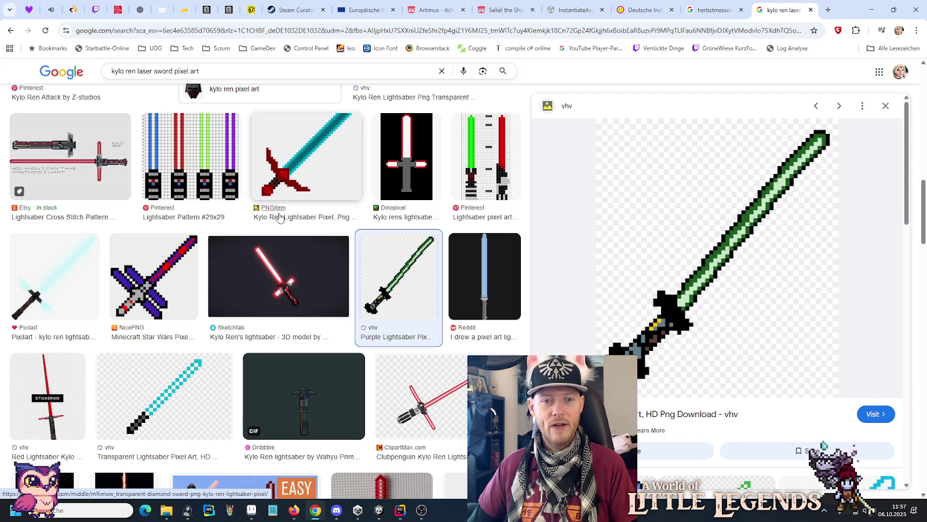
Step: Scroll further through the results and preview the Hypixel Forums set of four pixel swords
scroll(192, 308, down, 1)
scroll(191, 305, down, 3)
scroll(200, 298, down, 2)
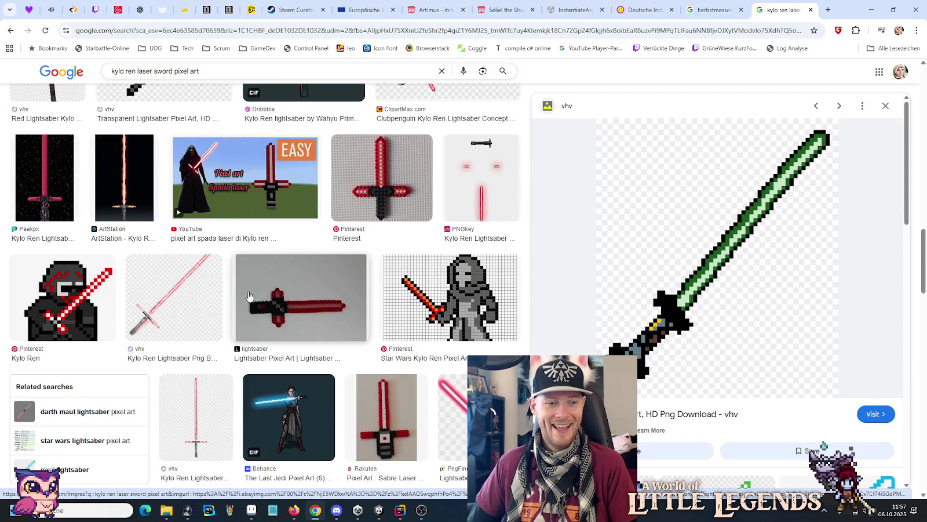
scroll(248, 296, down, 3)
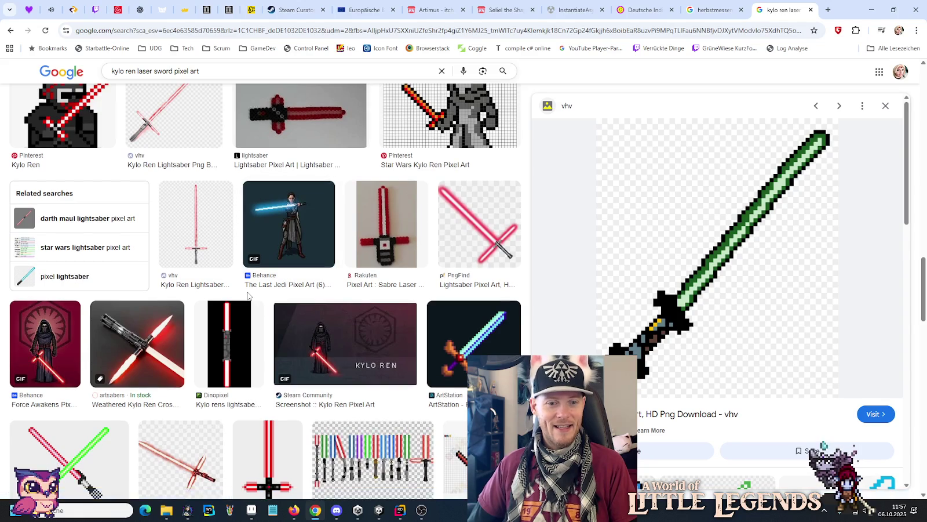
scroll(248, 296, down, 2)
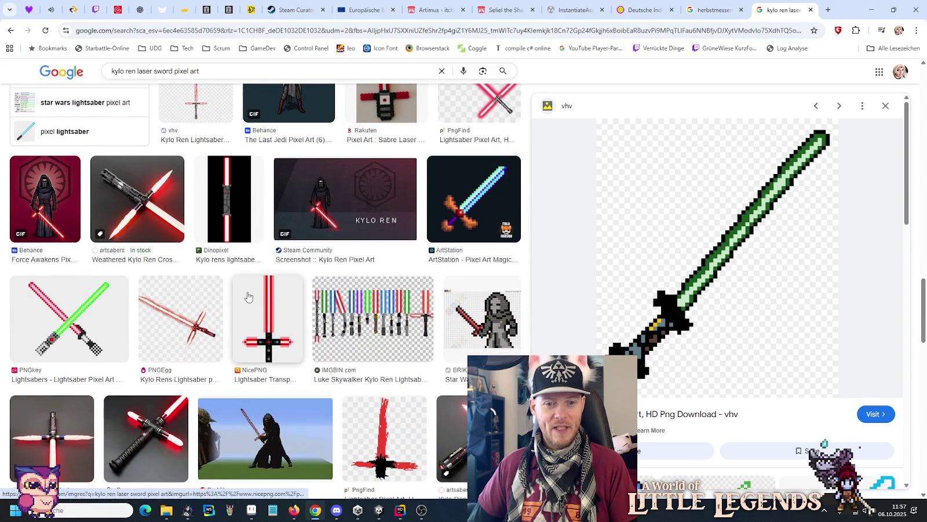
scroll(248, 296, down, 2)
scroll(248, 296, down, 1)
scroll(248, 296, down, 2)
scroll(248, 297, down, 1)
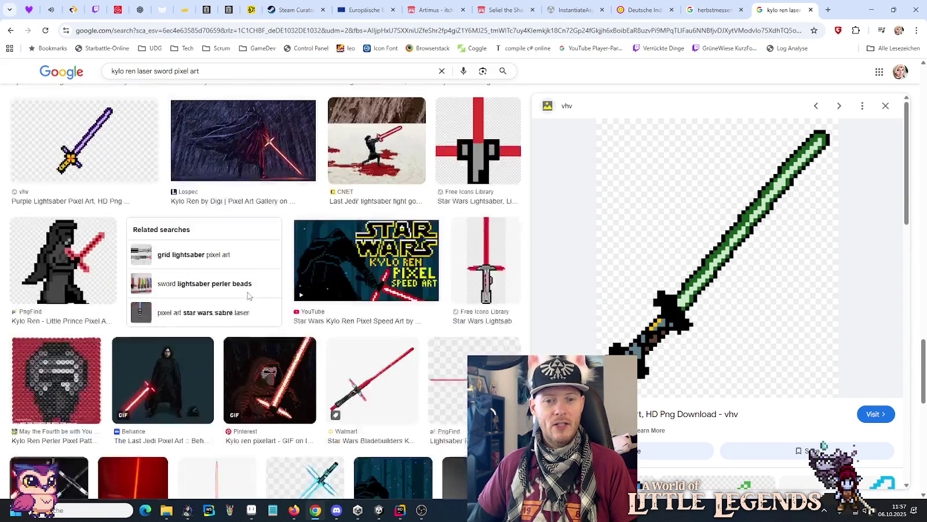
scroll(248, 296, down, 2)
scroll(248, 296, down, 1)
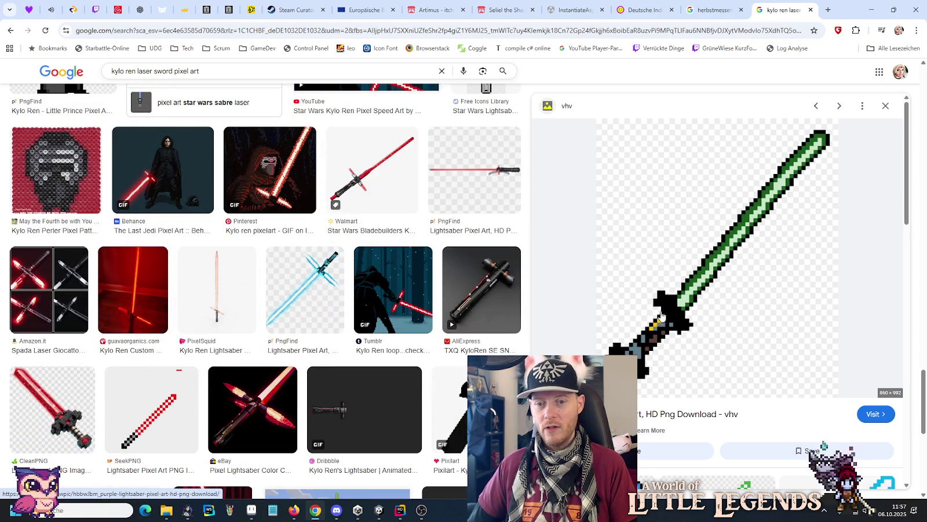
scroll(169, 281, down, 3)
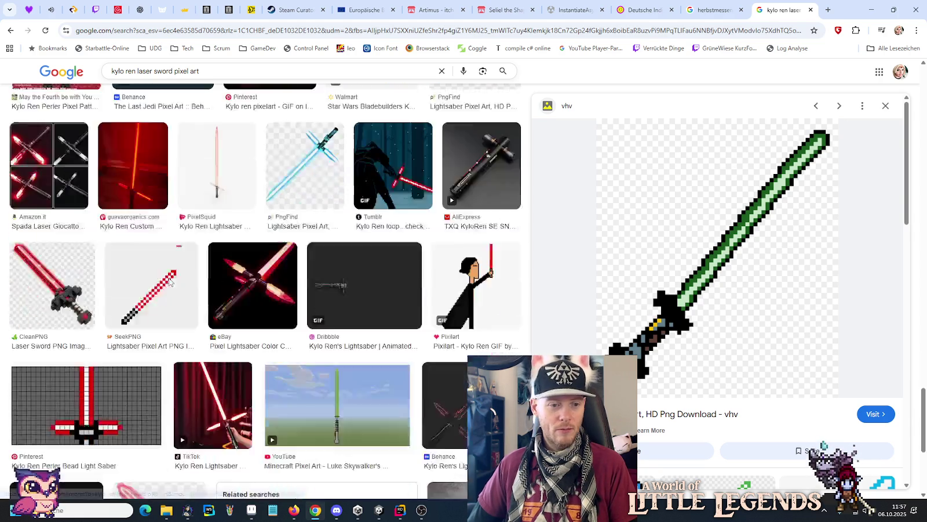
scroll(169, 281, down, 5)
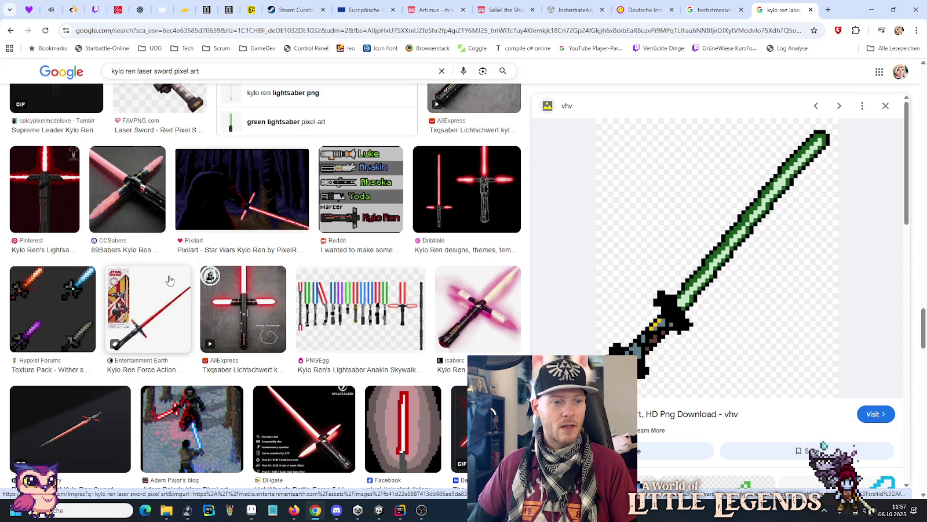
scroll(170, 280, down, 1)
scroll(170, 281, down, 1)
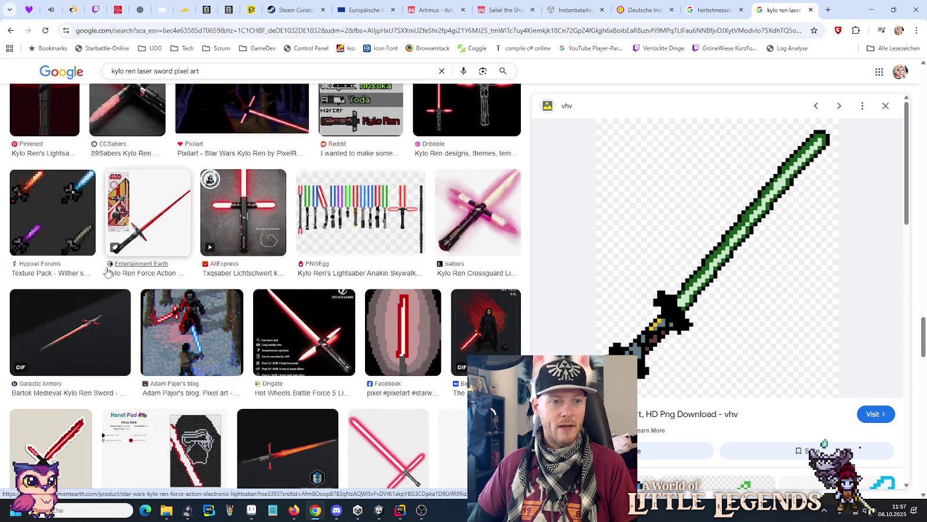
key(Left)
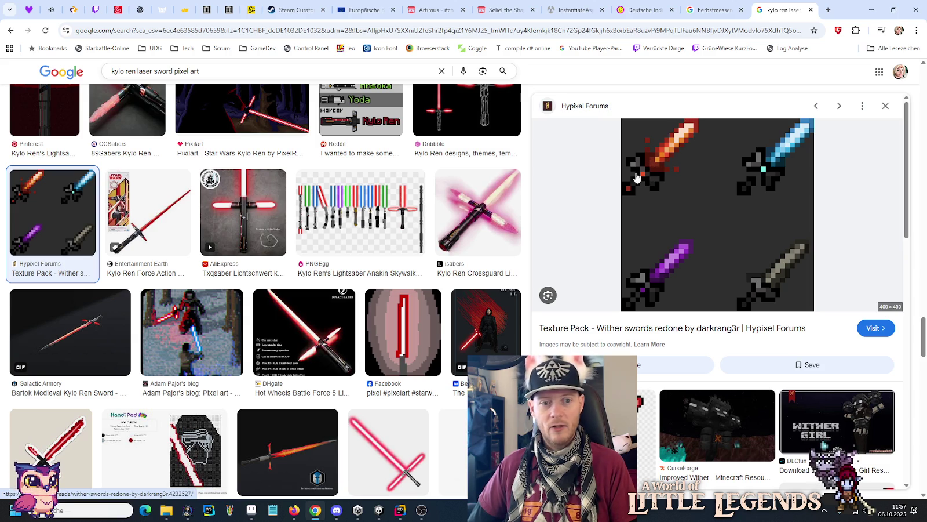
scroll(362, 348, down, 5)
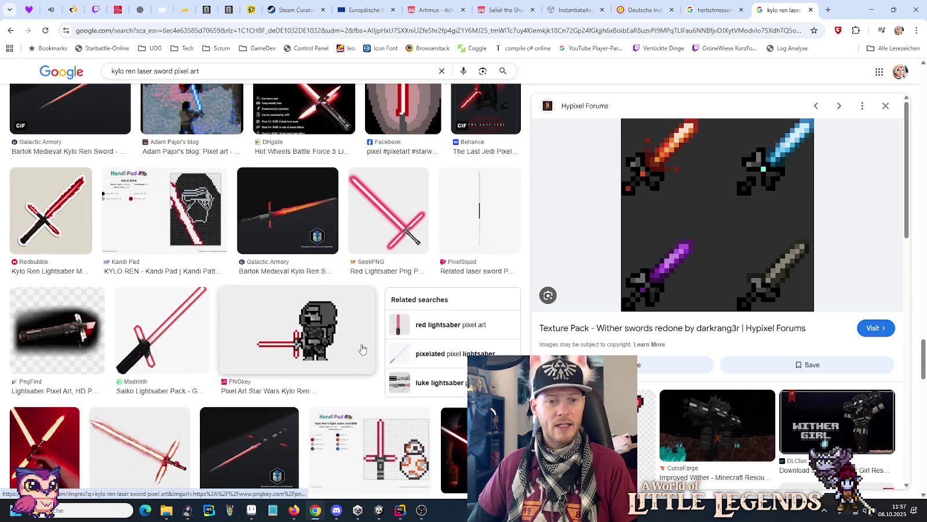
scroll(361, 349, down, 3)
scroll(361, 349, down, 3)
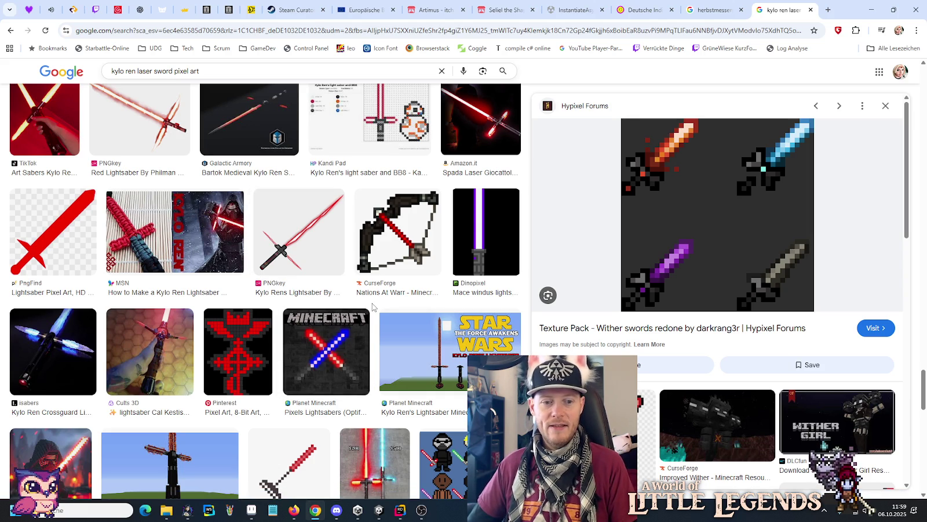
scroll(372, 307, down, 3)
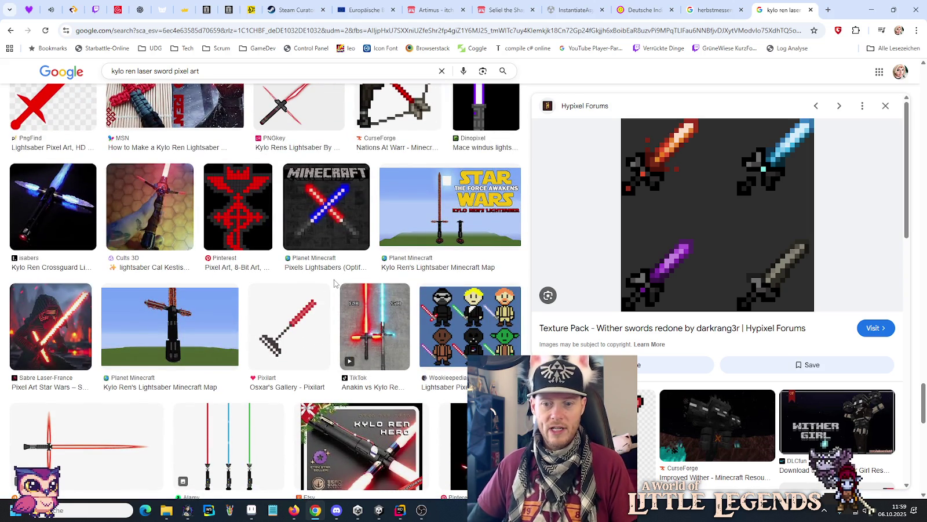
scroll(335, 283, down, 1)
scroll(334, 283, down, 6)
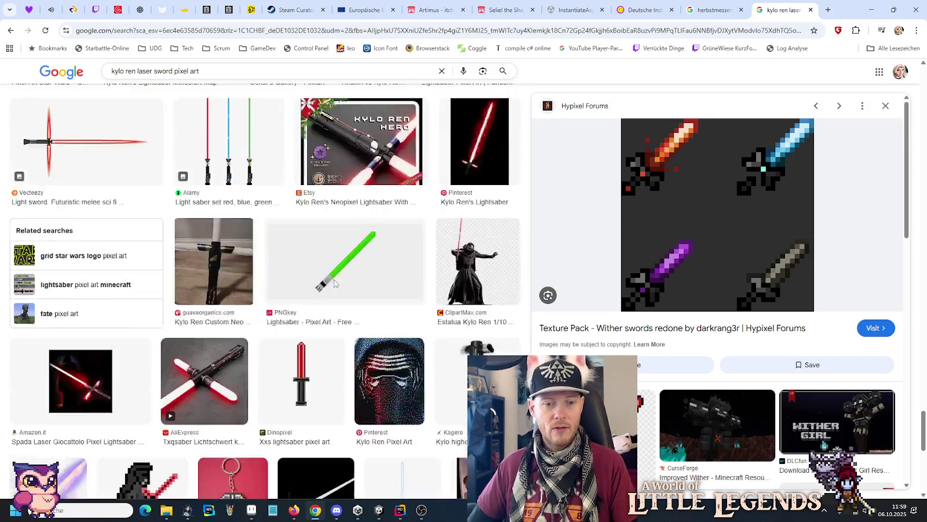
scroll(255, 302, down, 5)
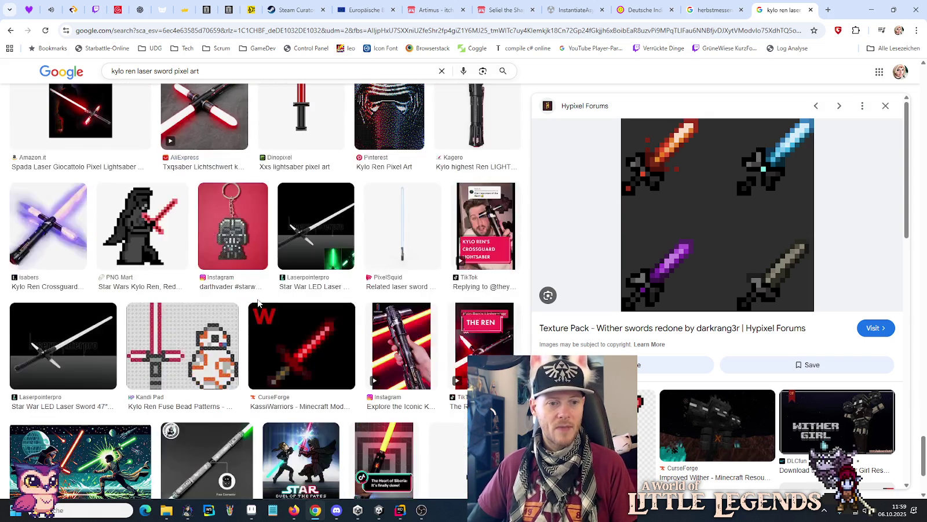
scroll(244, 303, down, 5)
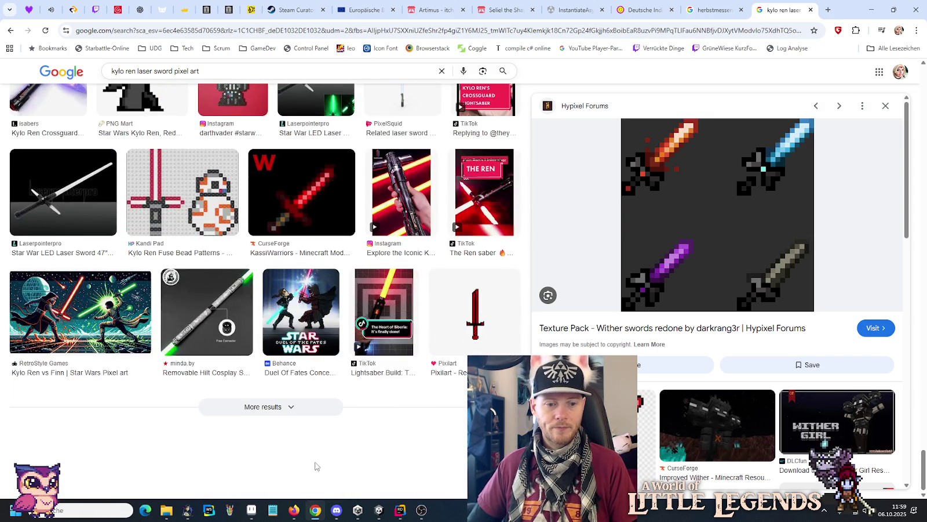
click(378, 510)
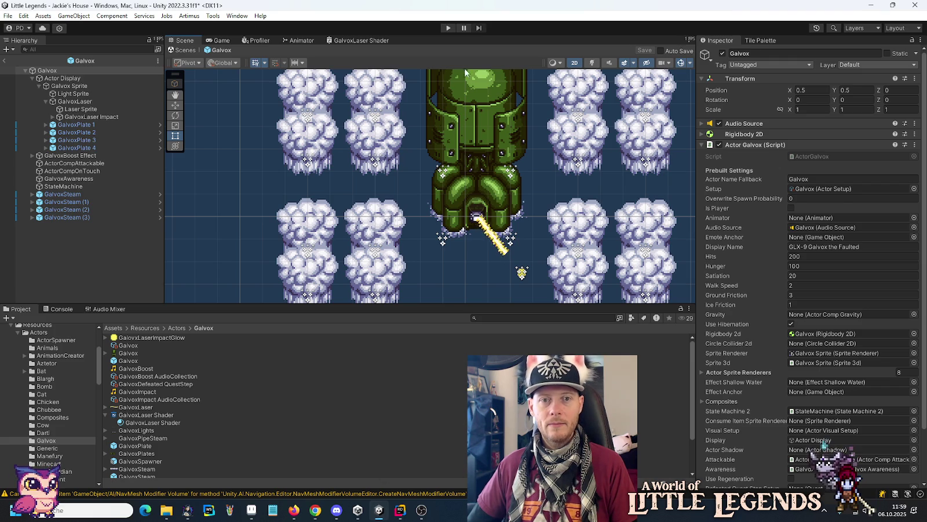
right_click(359, 42)
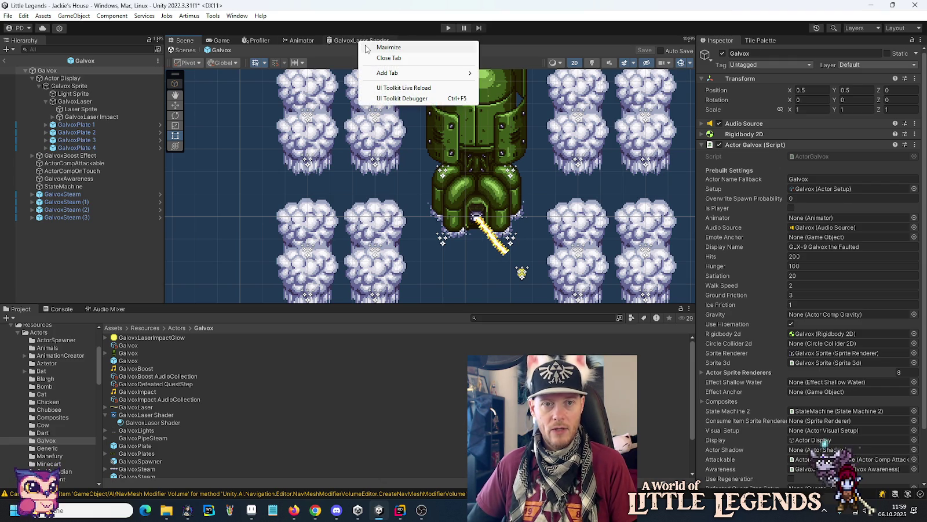
click(371, 47)
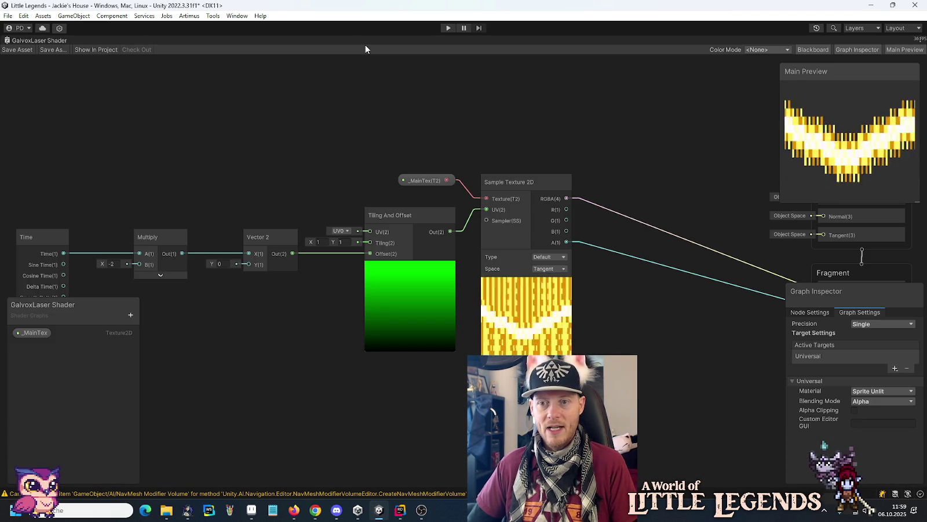
drag(248, 313, 333, 290)
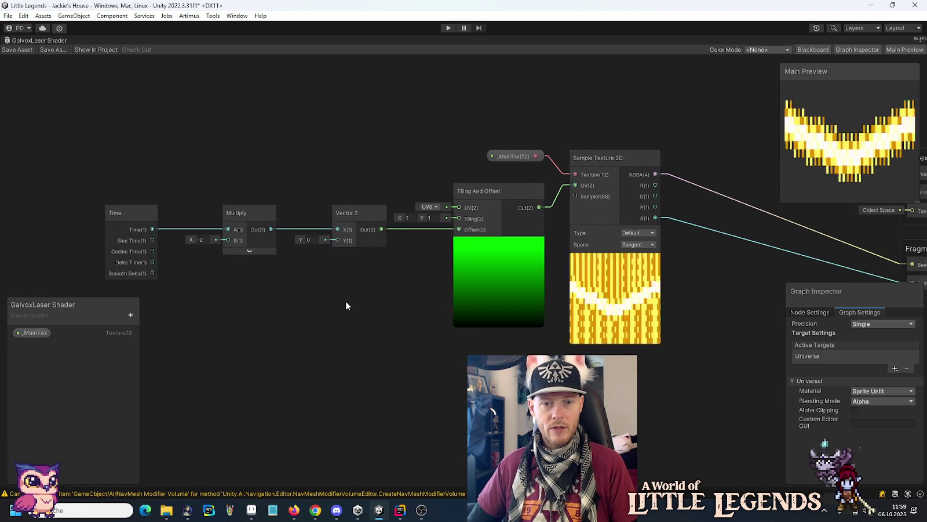
right_click(346, 306)
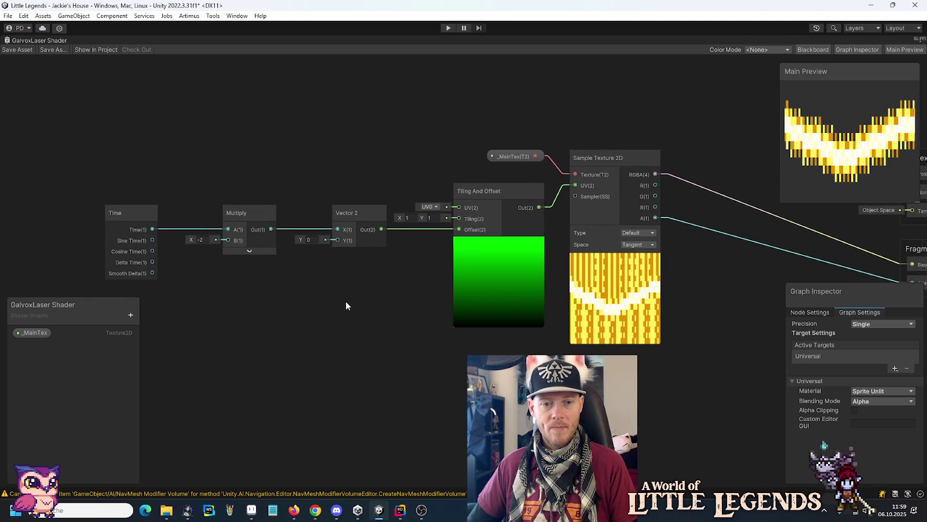
click(351, 307)
text(sca)
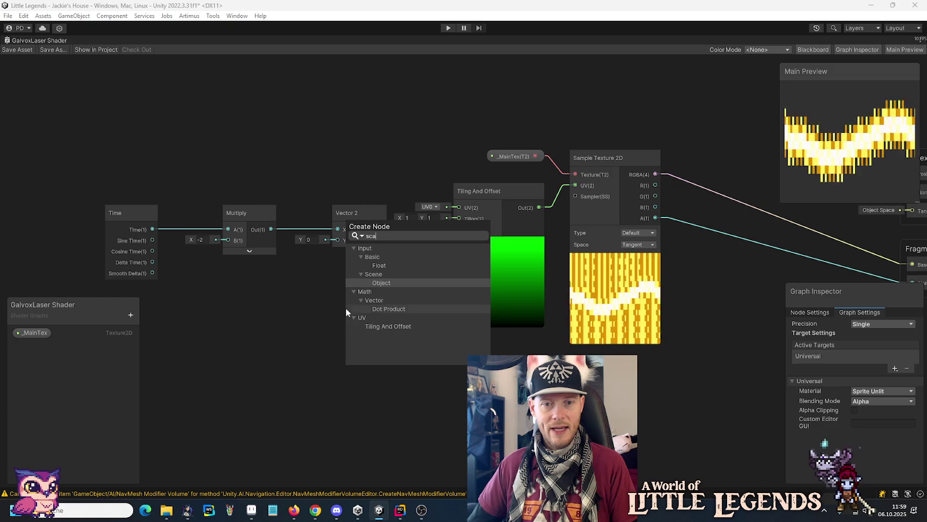
click(354, 236)
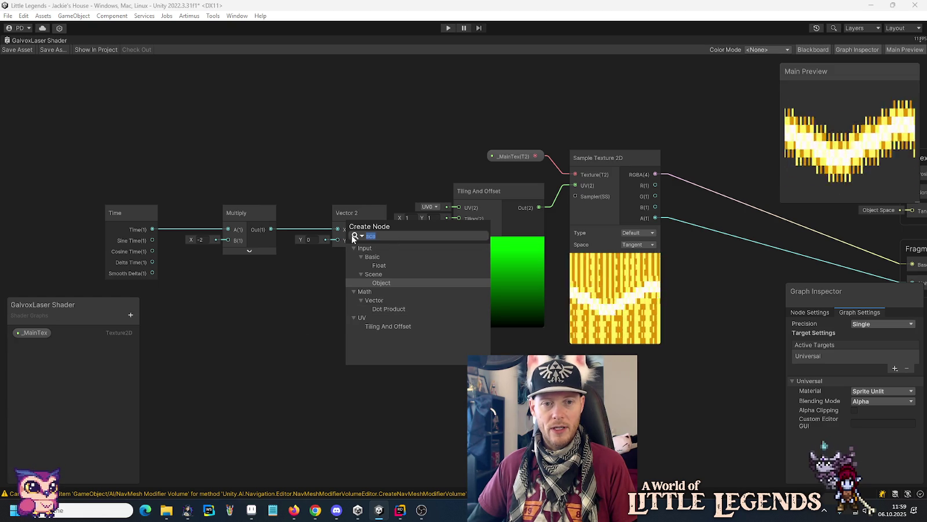
key(BackSpace)
click(275, 379)
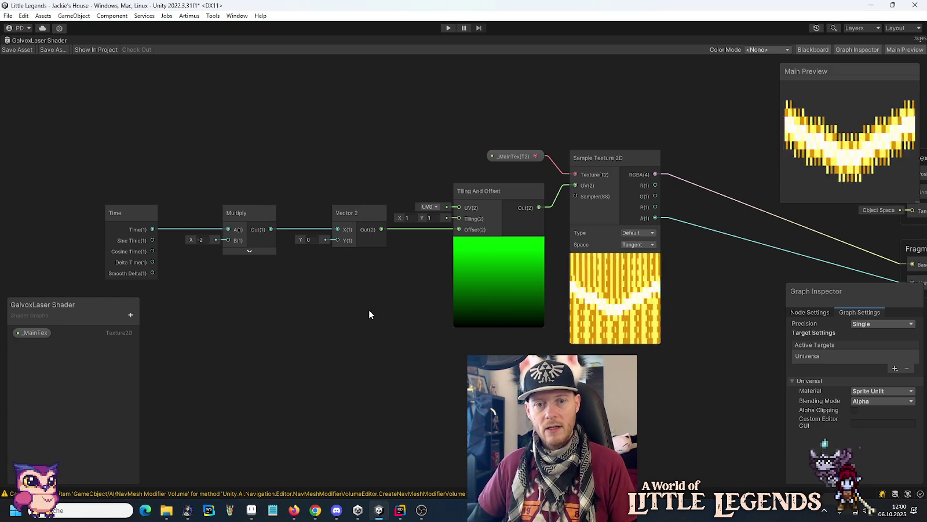
mouse_move(400, 217)
mouse_down()
mouse_move(410, 219)
mouse_move(371, 220)
mouse_move(380, 221)
mouse_up()
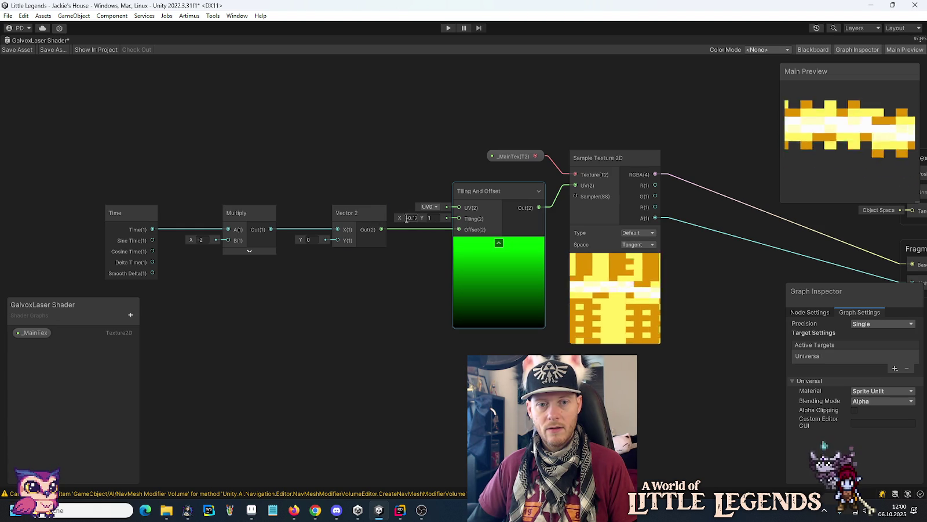
double_click(407, 217)
text(1)
mouse_move(426, 218)
mouse_down()
mouse_move(436, 217)
mouse_move(412, 220)
mouse_up()
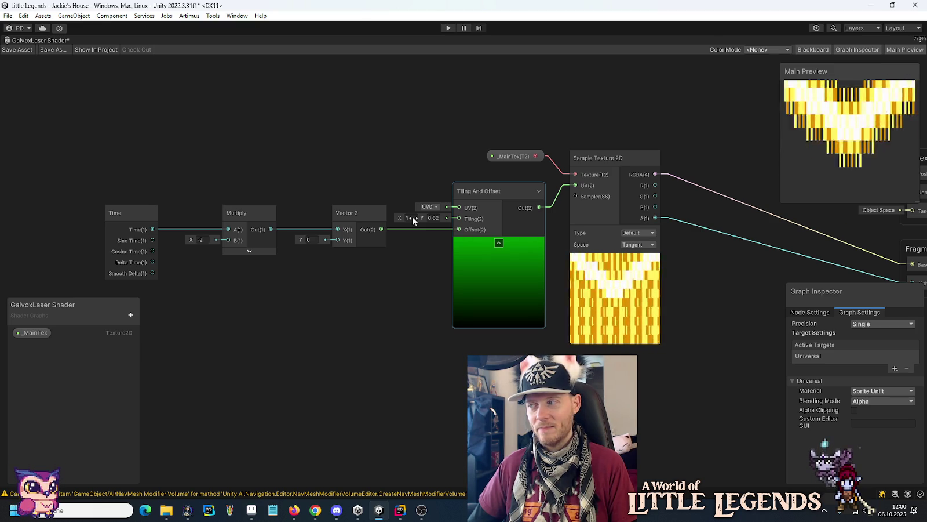
key(Tab)
text(1)
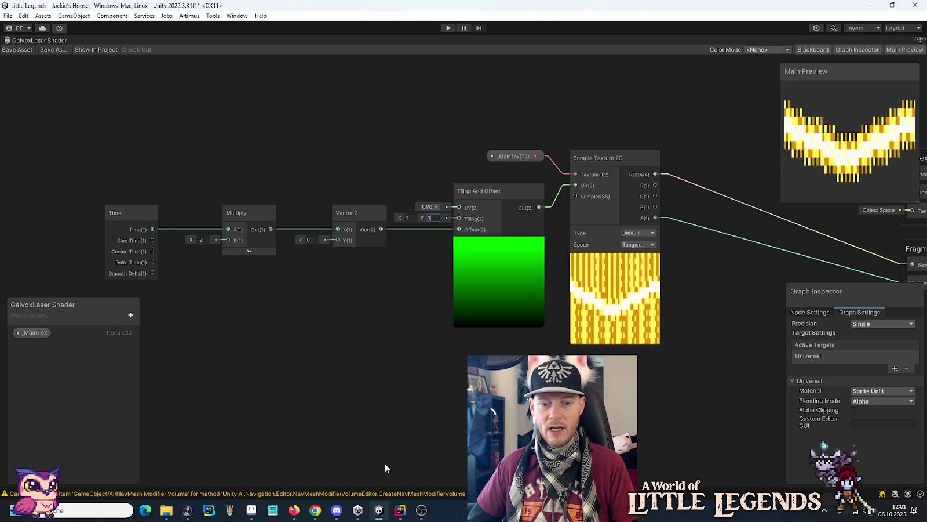
Step: Bring up Aseprite, switch to the Galvox.png sheet, deselect the laser, then return to Chrome
click(250, 513)
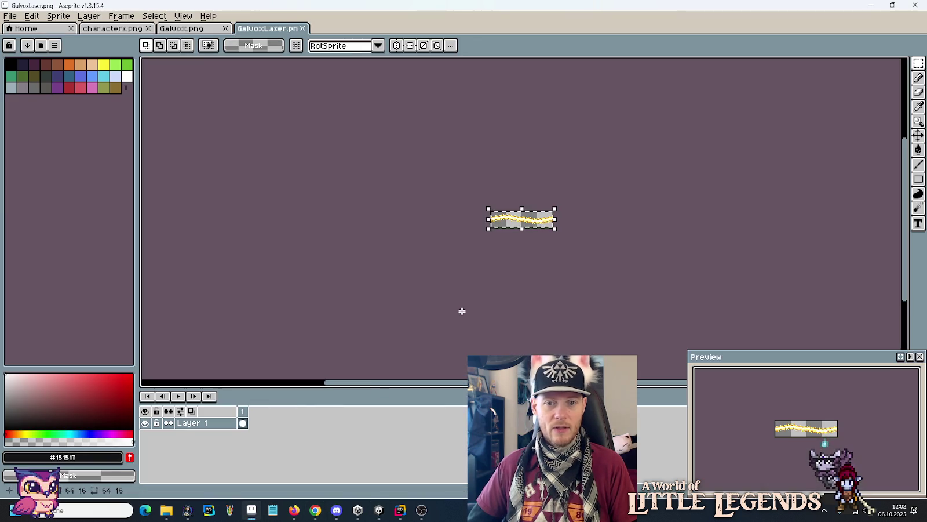
click(104, 27)
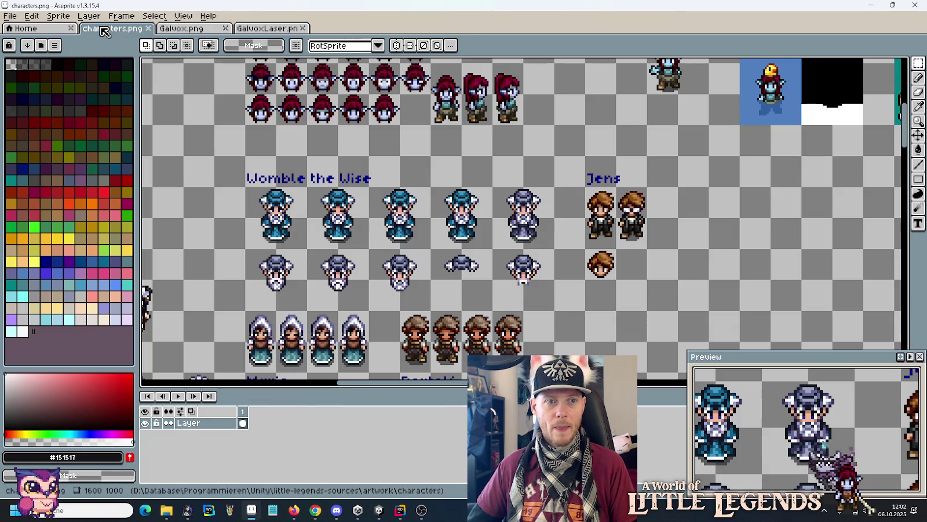
click(168, 28)
click(277, 255)
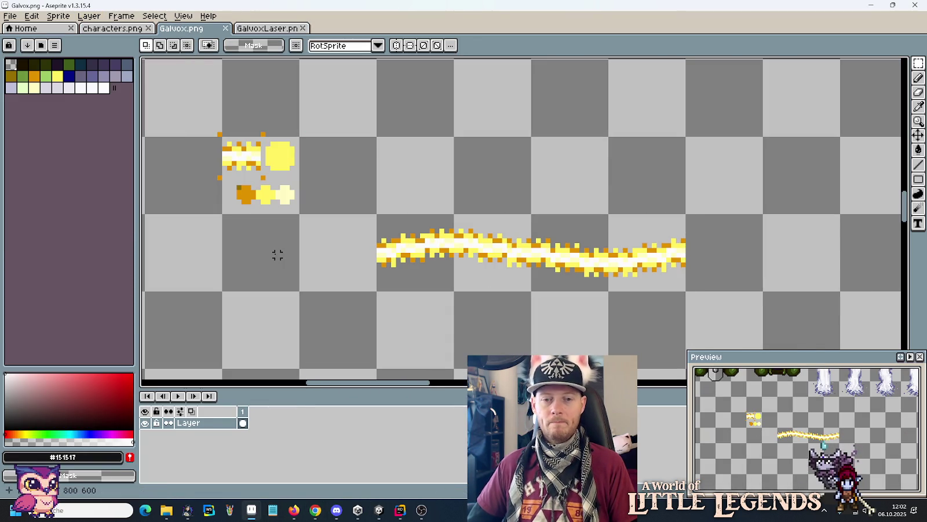
key(alt+Tab)
key(alt+Tab)
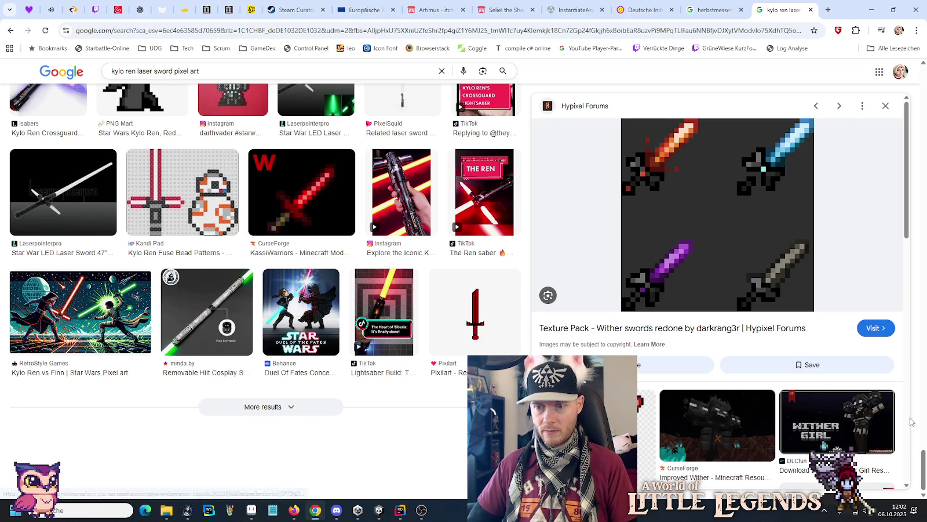
Step: Preview the Amino Apps Kylo Ren lightsaber pixel art, then switch back to Aseprite
drag(925, 466, 924, 102)
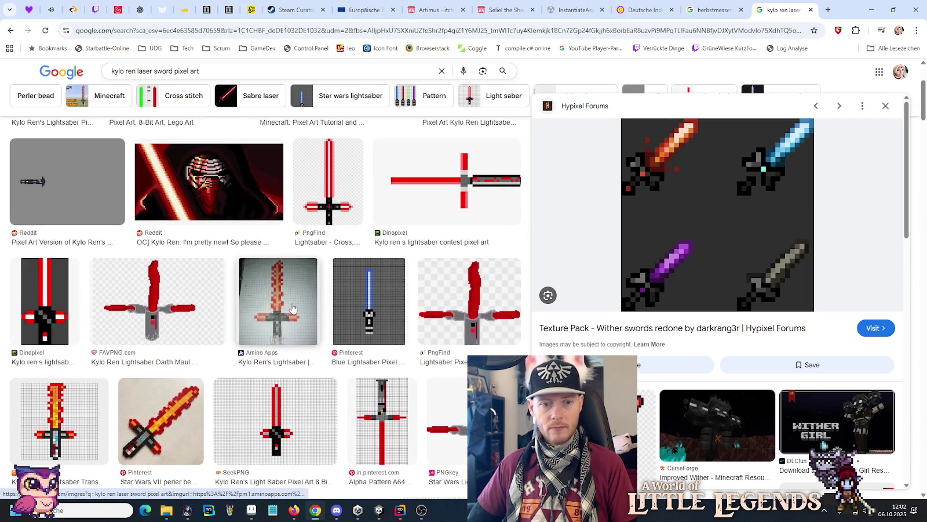
click(278, 301)
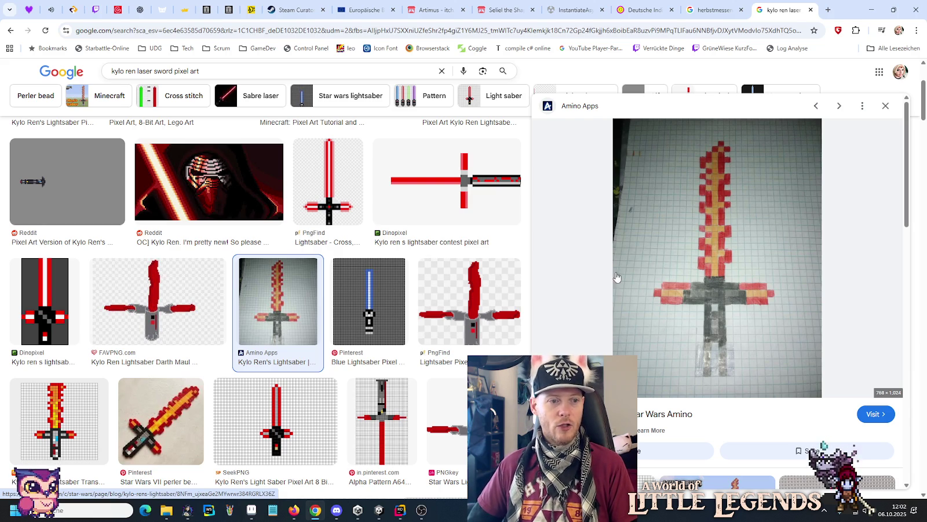
key(alt+Tab)
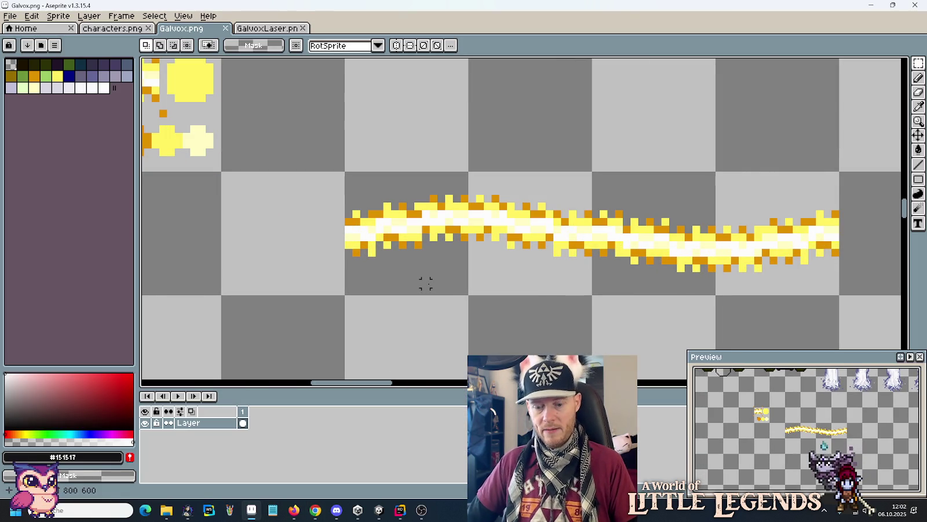
Step: Toggle the Unity Hub window from the taskbar and return to Galvox.png in Aseprite
click(378, 513)
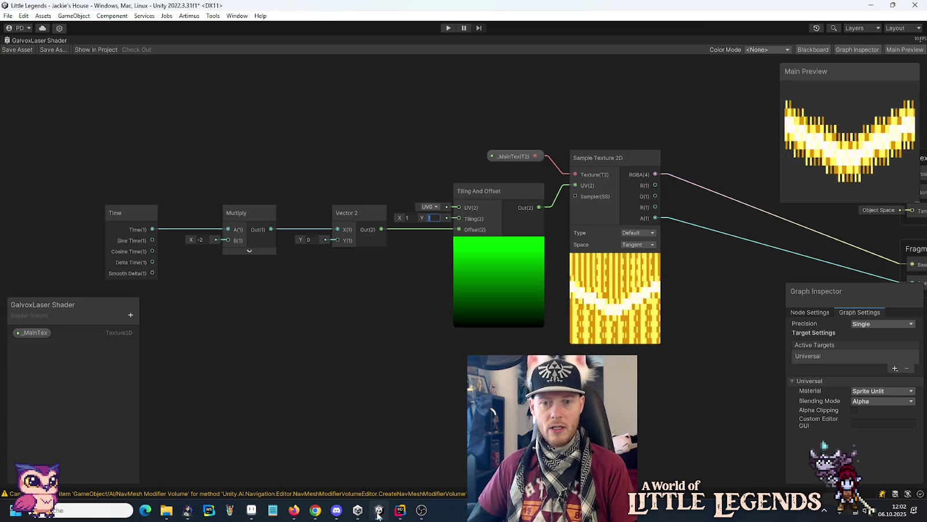
click(378, 513)
click(380, 511)
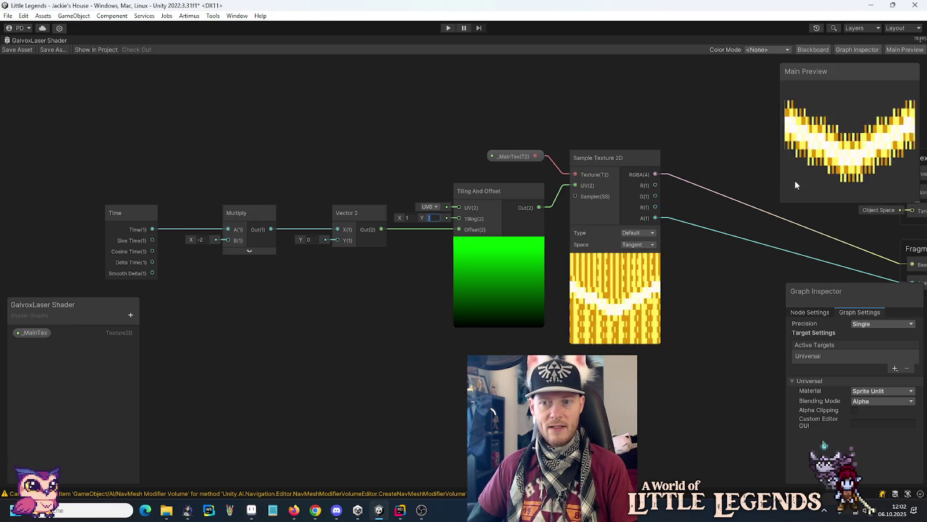
key(alt+Tab)
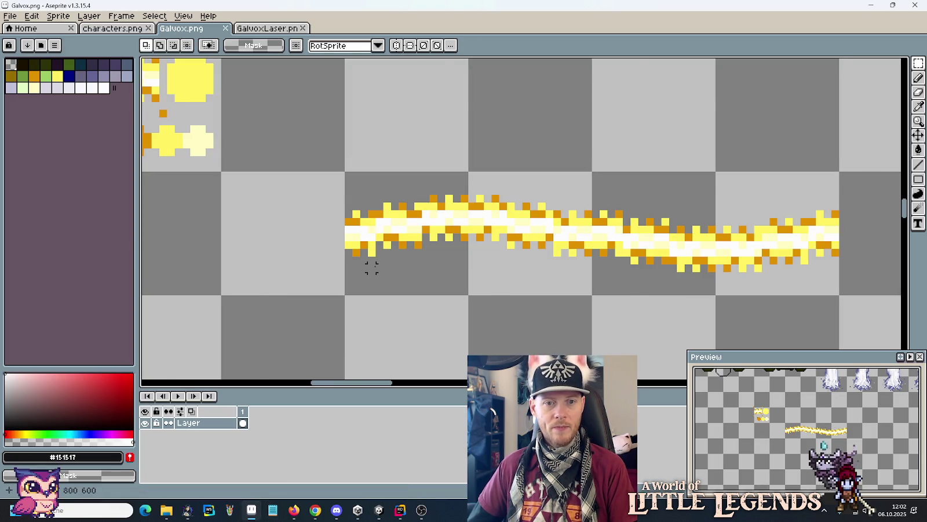
Step: Eyedrop dark orange #df9100 and paint two orange pixels on the laser's lower edge
scroll(372, 268, down, 1)
drag(373, 265, 406, 263)
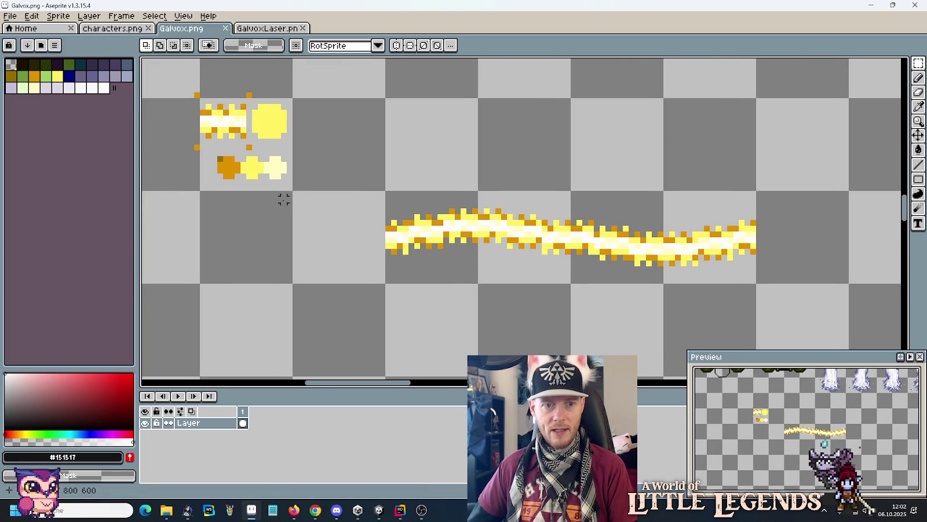
key(i)
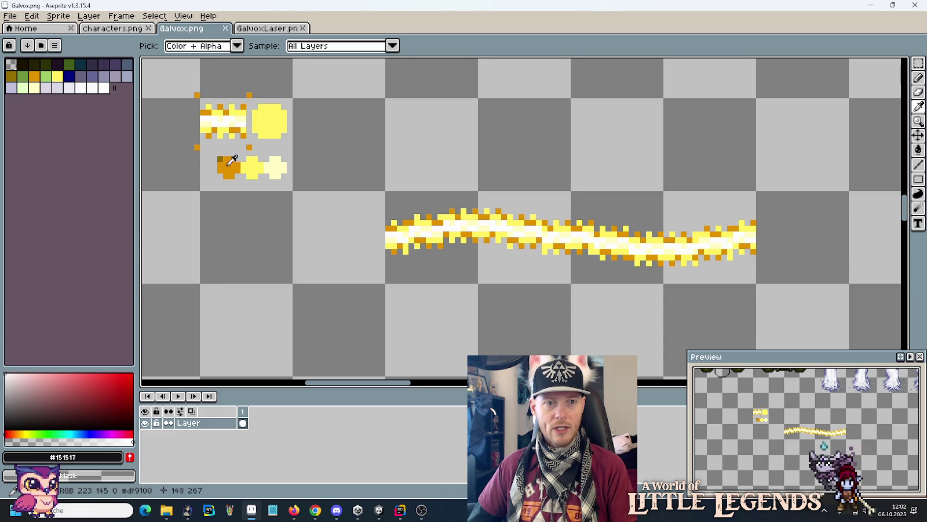
scroll(280, 191, down, 1)
mouse_move(280, 191)
mouse_down()
mouse_move(547, 318)
mouse_move(283, 186)
mouse_up()
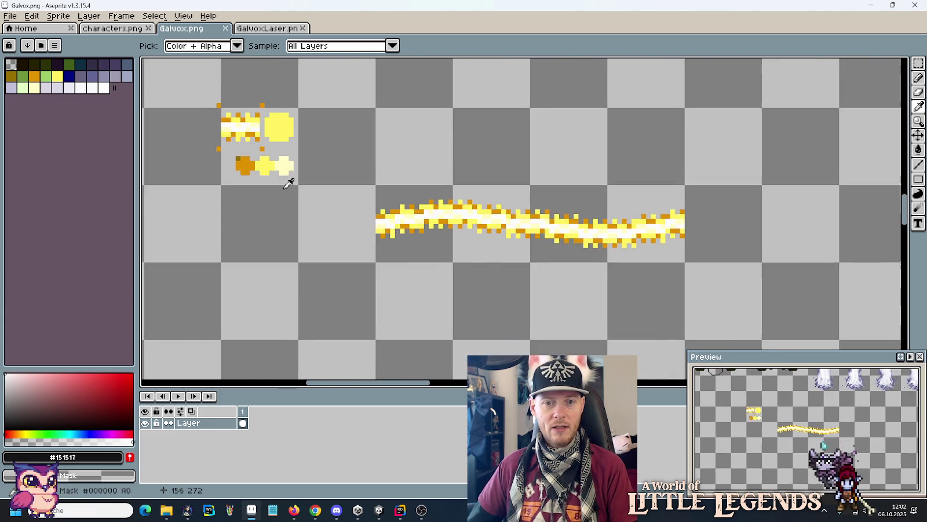
scroll(393, 232, up, 3)
click(363, 234)
key(b)
click(364, 234)
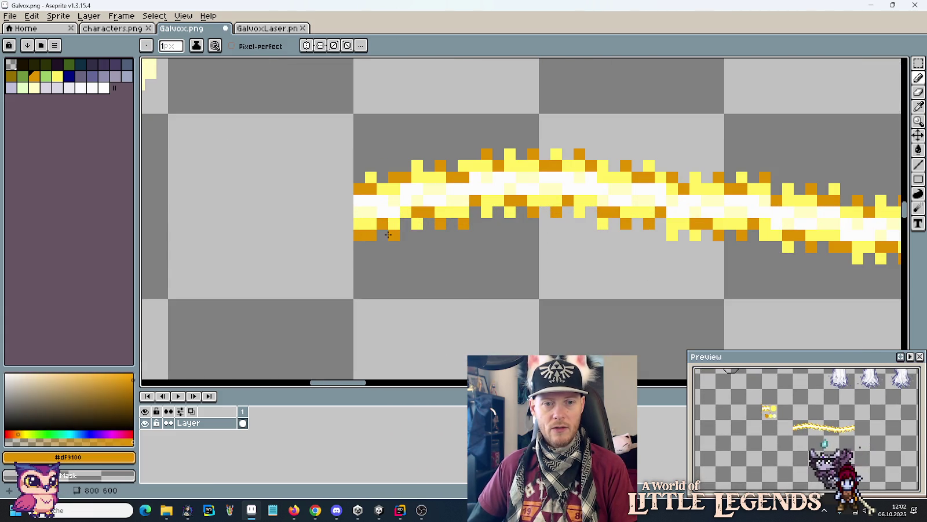
click(394, 235)
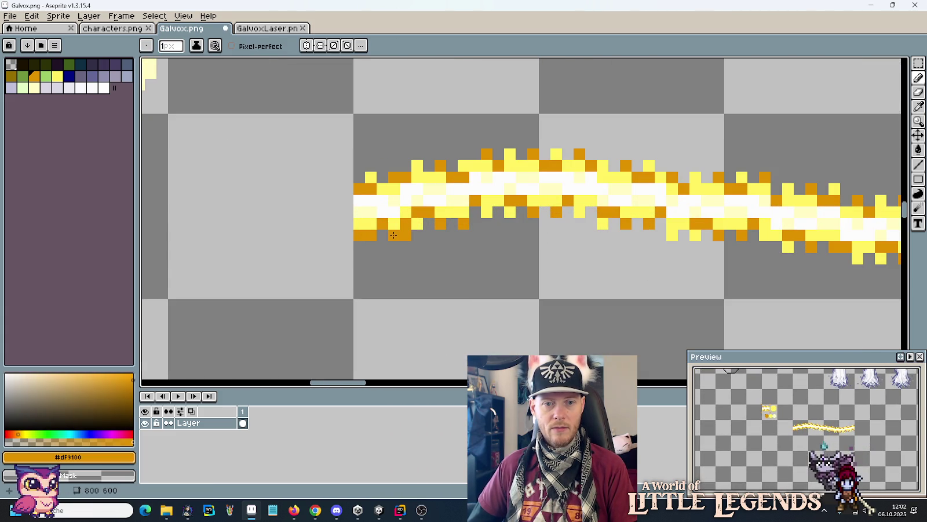
Step: Resample orange #df9100 and paint orange pixels along the laser's top-left edge
key(i)
click(421, 219)
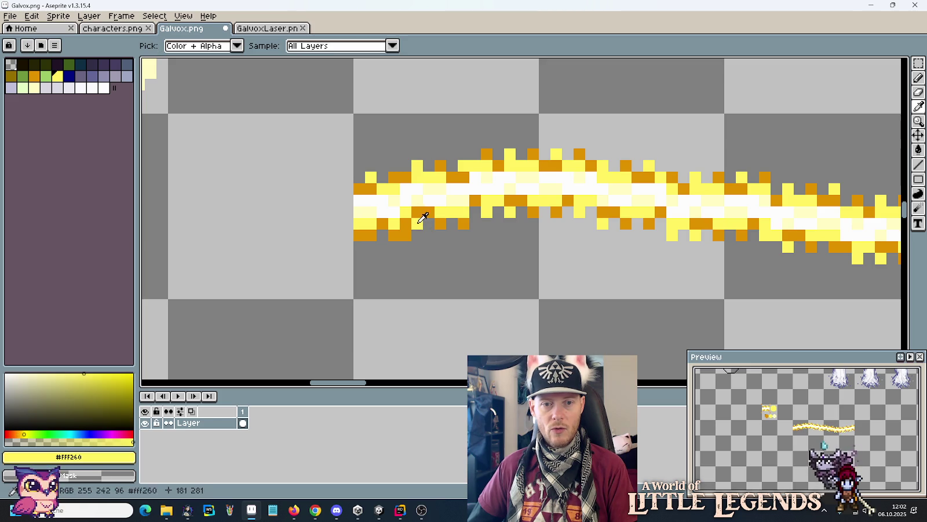
click(435, 222)
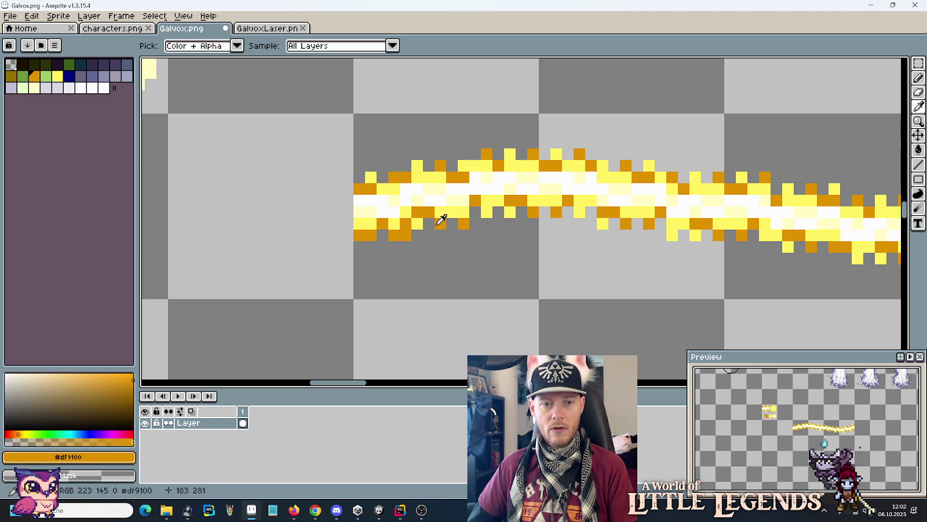
key(b)
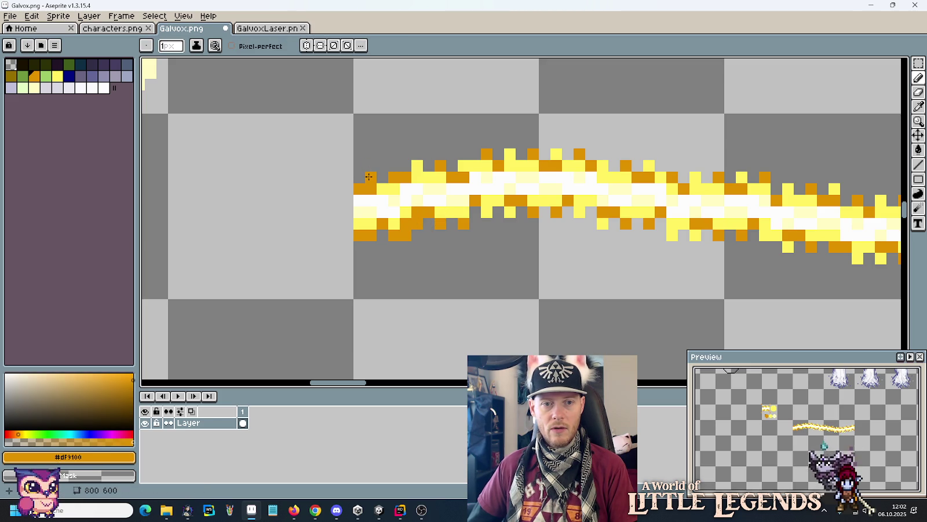
drag(369, 177, 429, 156)
alt+click(436, 166)
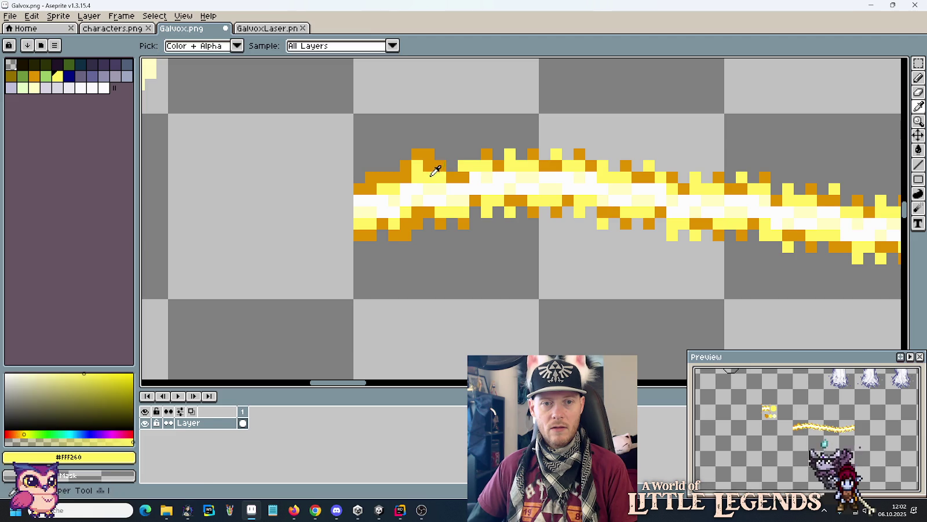
Step: Add orange pixels under the laser's left end and erase a stray pixel below it
key(alt)
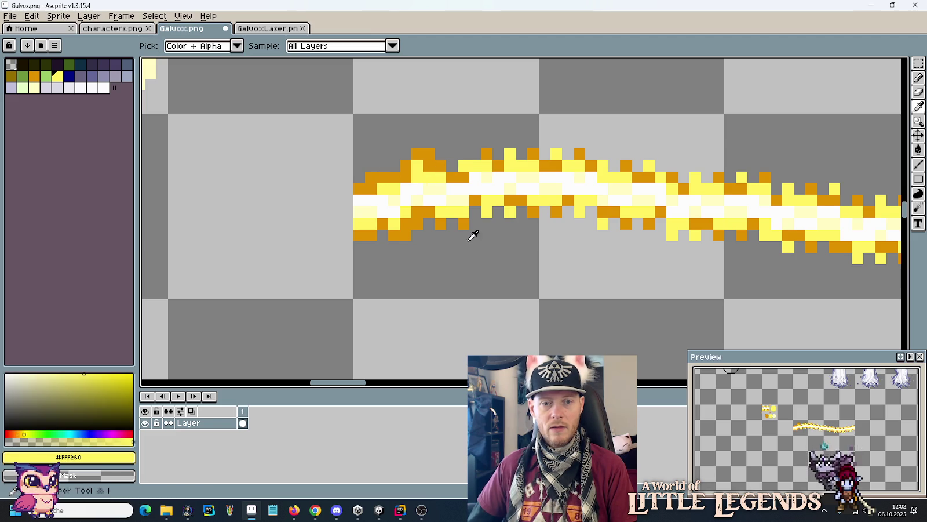
alt+click(452, 220)
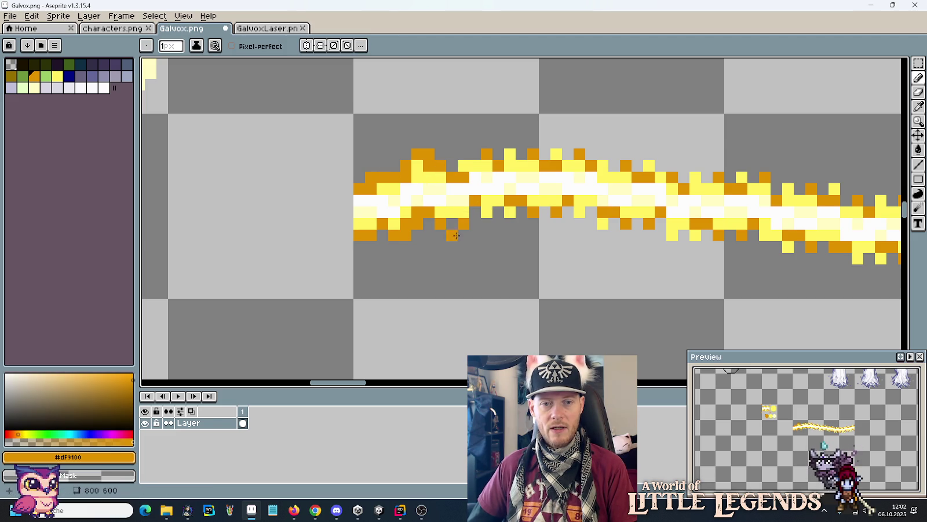
click(453, 224)
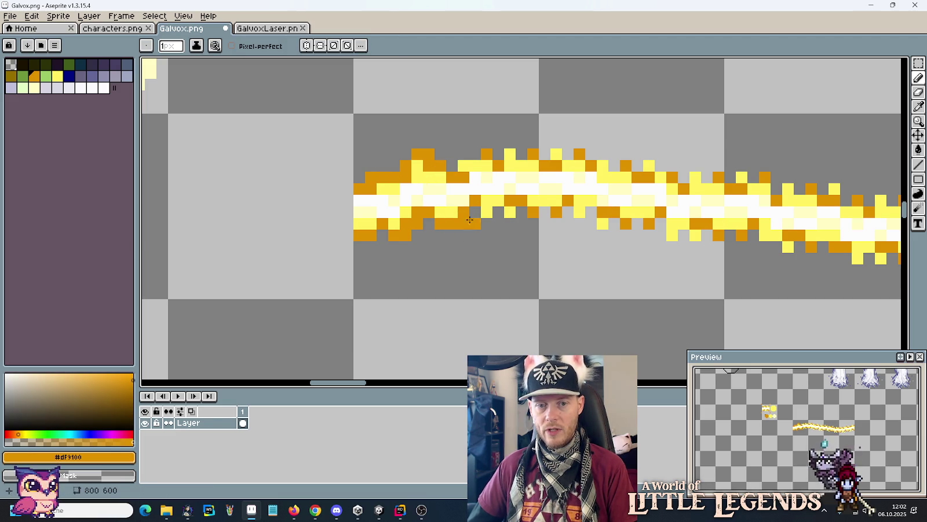
right_click(464, 223)
click(485, 235)
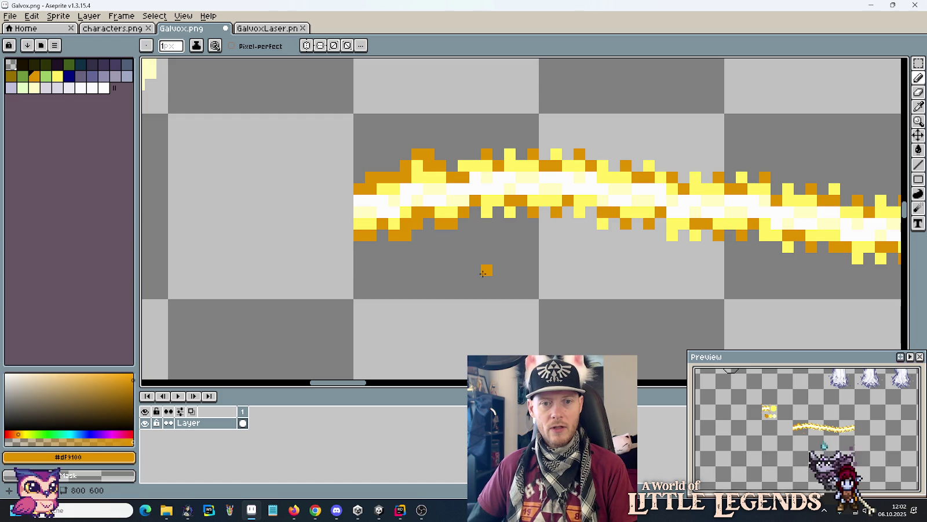
key(alt+Tab)
key(alt+Tab)
key(alt+Tab)
Step: Glance at the lightsaber references in Chrome, then return to the Galvox laser in Aseprite
key(Tab)
key(Tab)
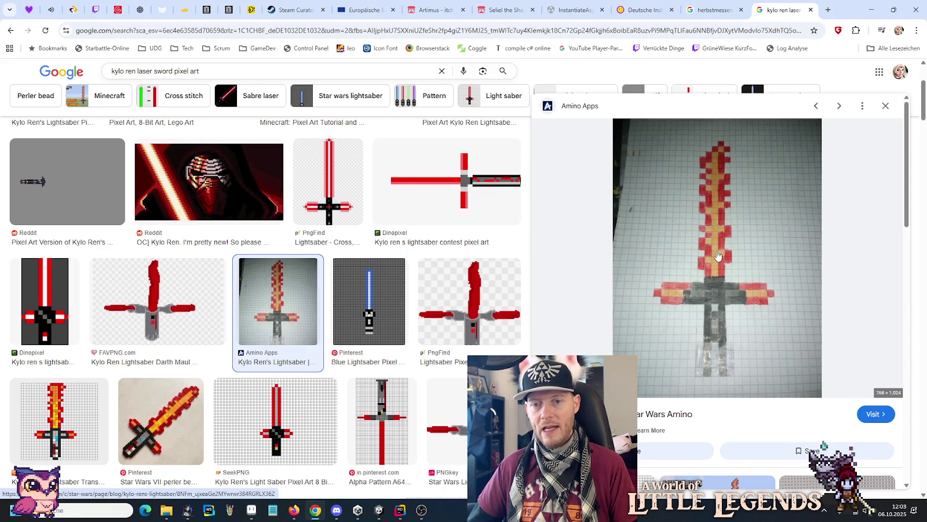
key(alt+Tab)
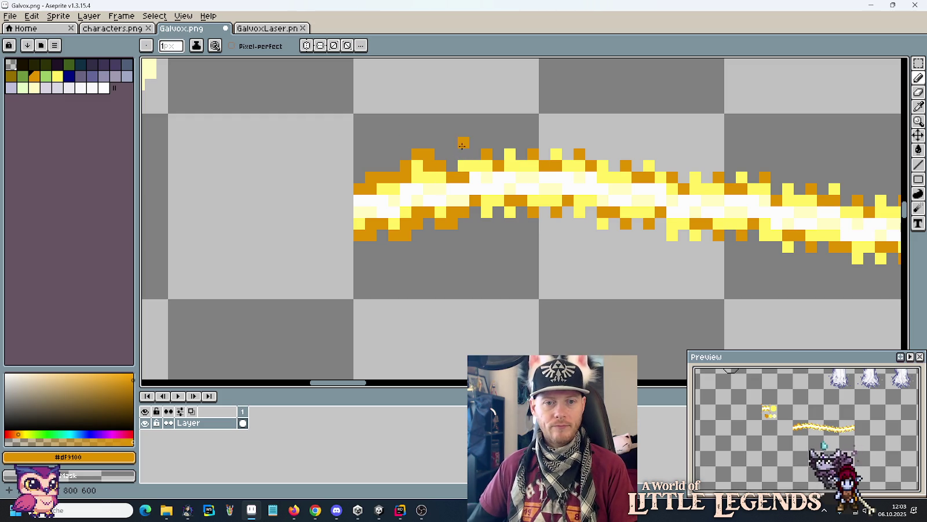
Step: Add an orange pixel on the beam's top edge, resample, and turn several yellow edge pixels orange
click(484, 153)
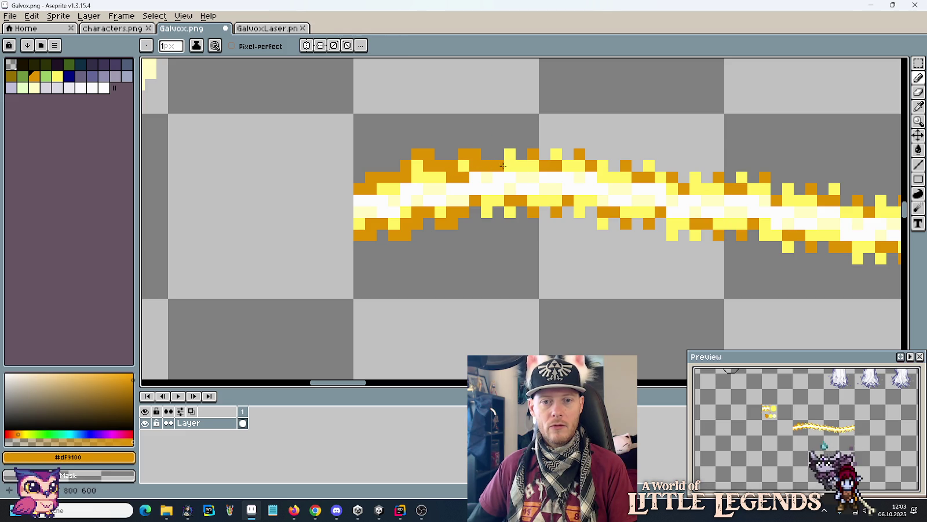
alt+click(496, 166)
alt+click(487, 166)
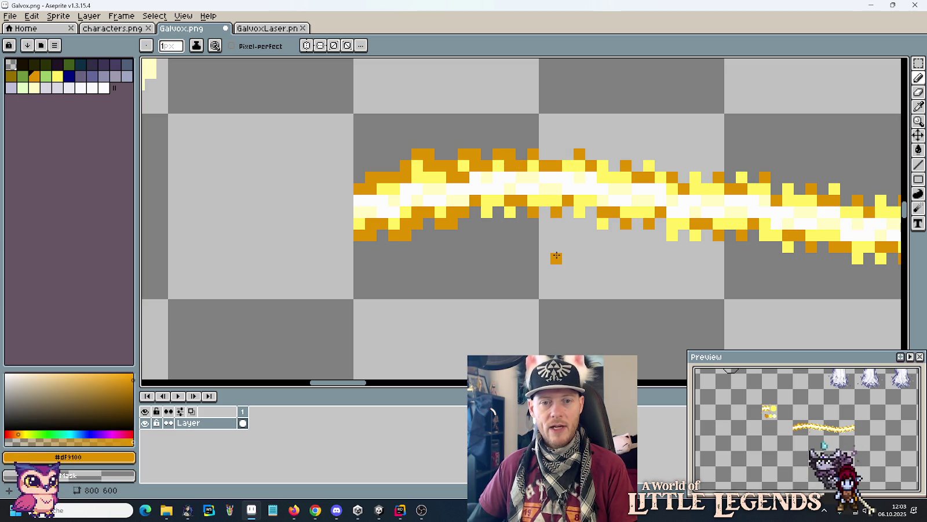
click(490, 214)
click(499, 200)
click(509, 212)
click(544, 211)
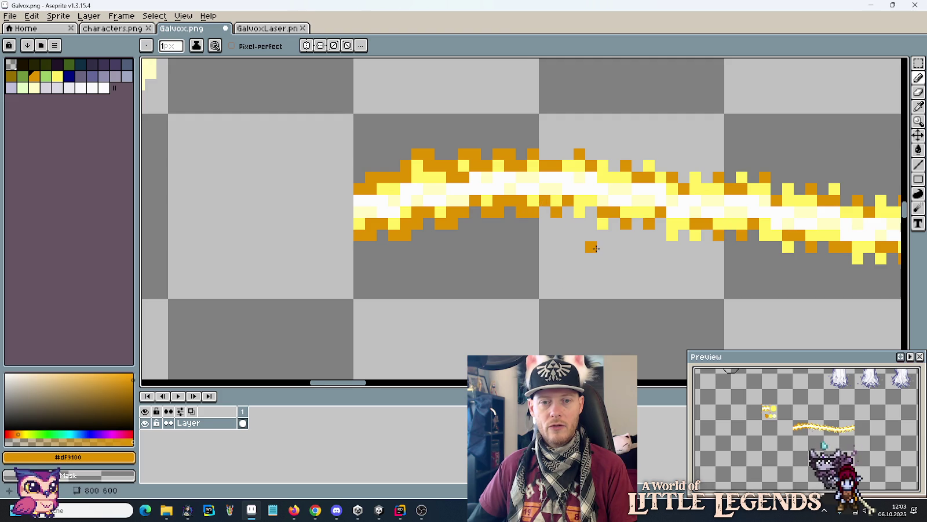
Step: Erase a stray pixel above the beam and add orange pixels along its upper edge
drag(585, 244, 439, 235)
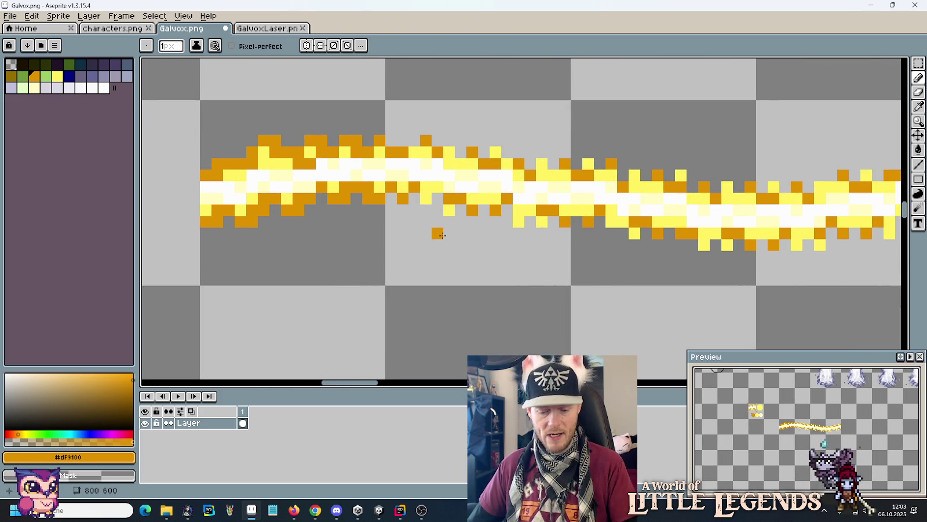
scroll(483, 215, down, 3)
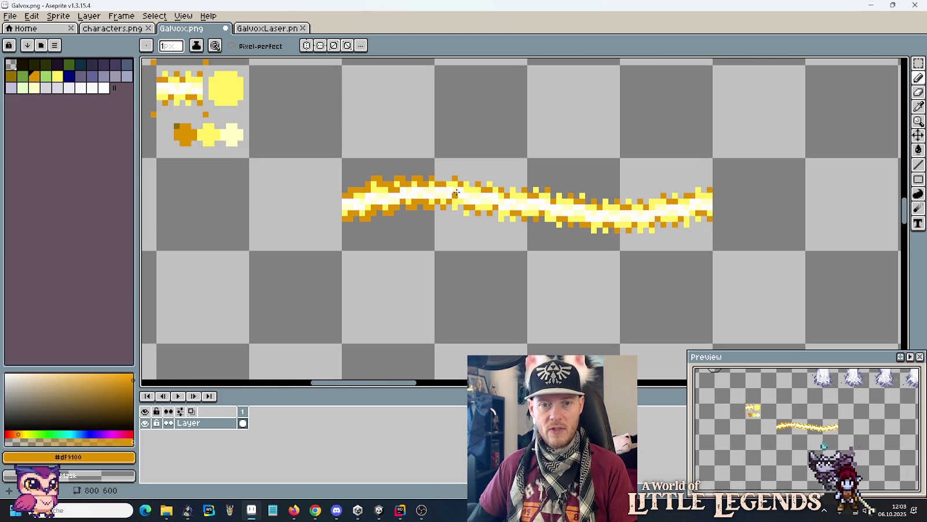
scroll(489, 216, up, 3)
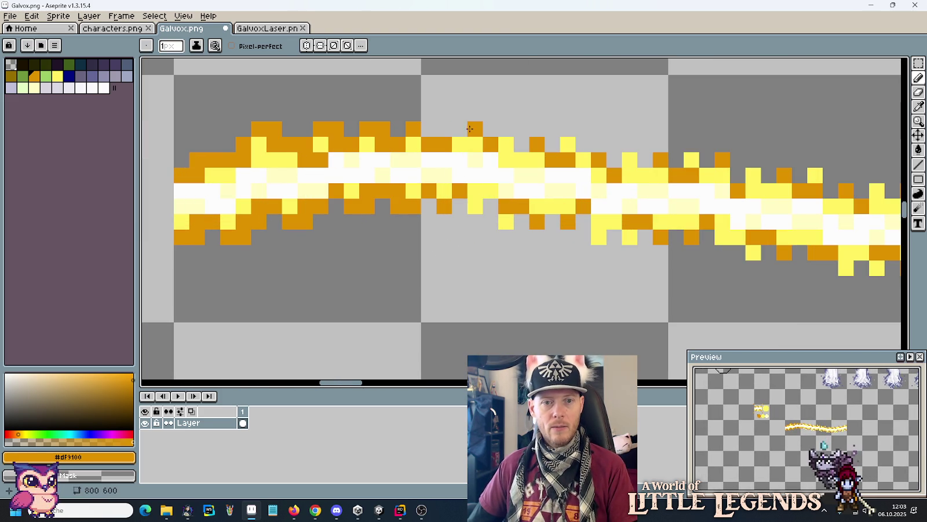
right_click(458, 131)
click(453, 145)
click(521, 144)
click(506, 128)
click(520, 128)
click(545, 271)
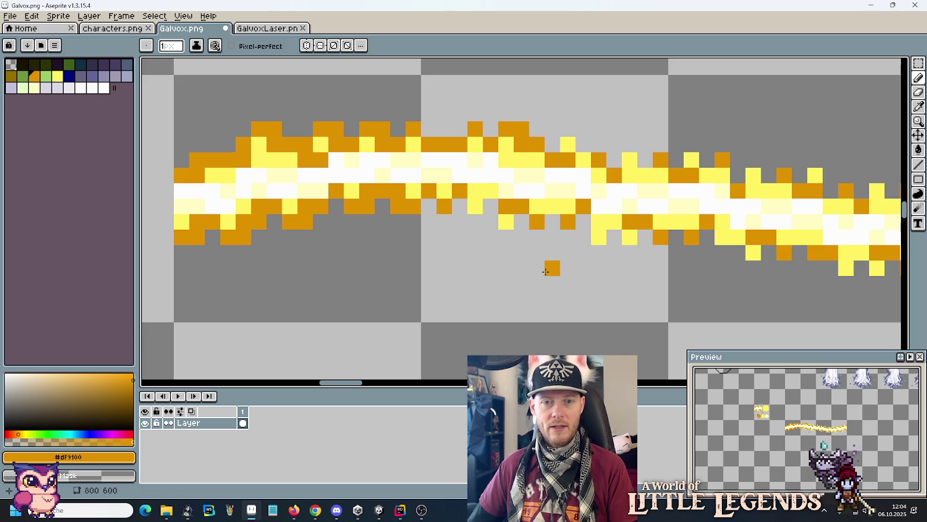
Step: Add orange pixels along the lower beam edge, erase strays beneath it, and resample yellow and orange
click(475, 221)
click(490, 205)
click(506, 236)
click(522, 221)
click(517, 238)
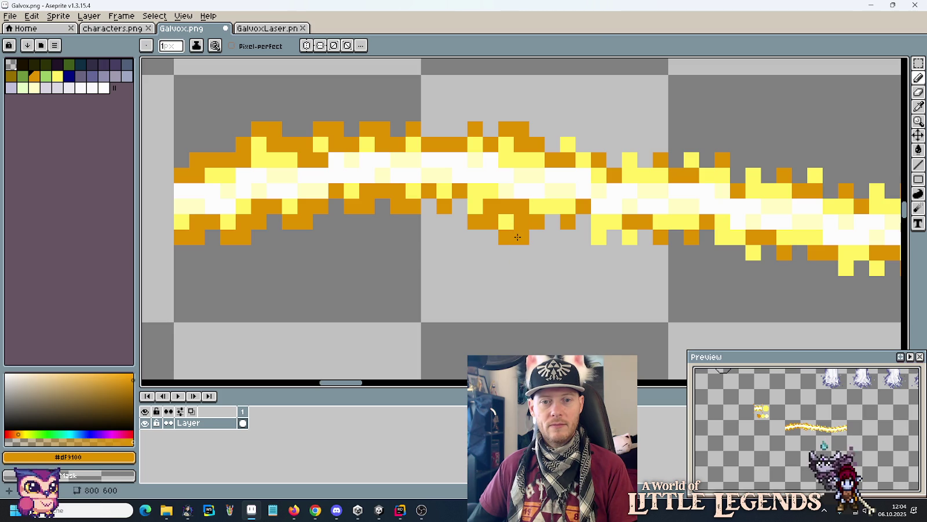
right_click(490, 220)
right_click(475, 220)
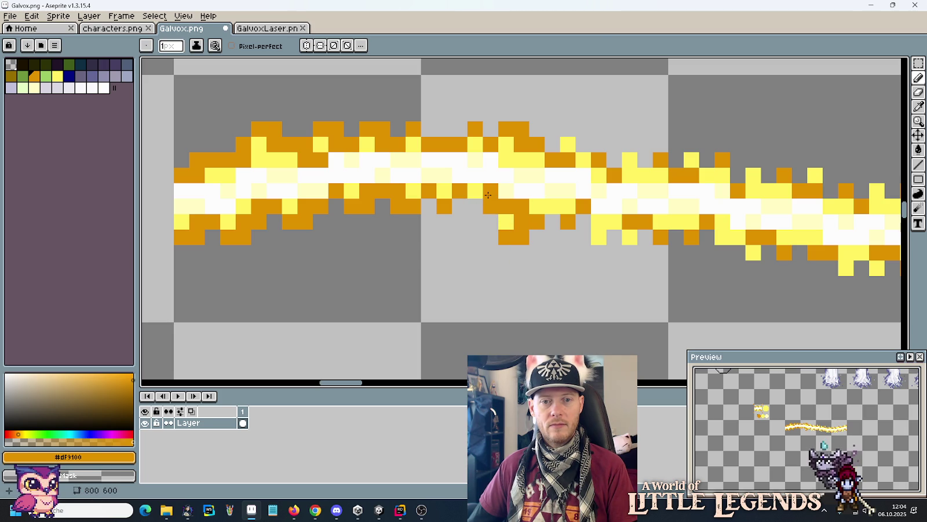
click(475, 191)
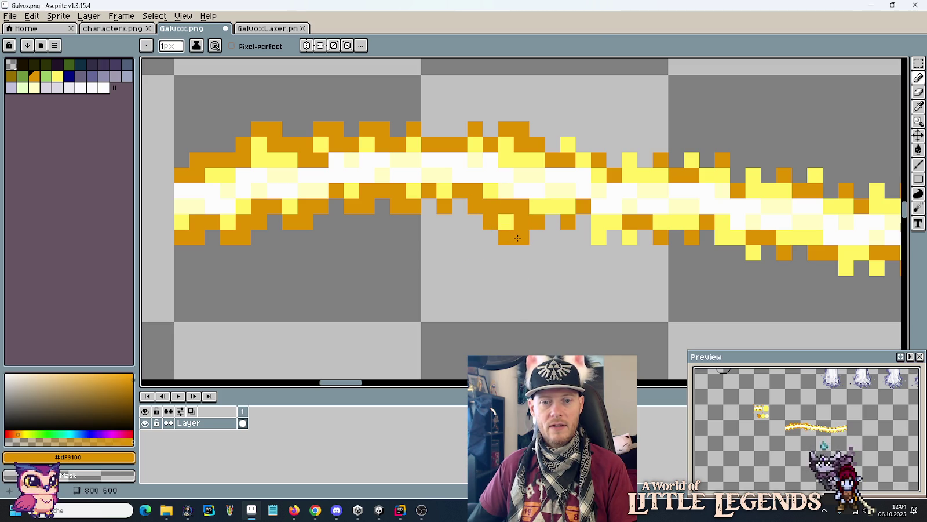
alt+click(507, 221)
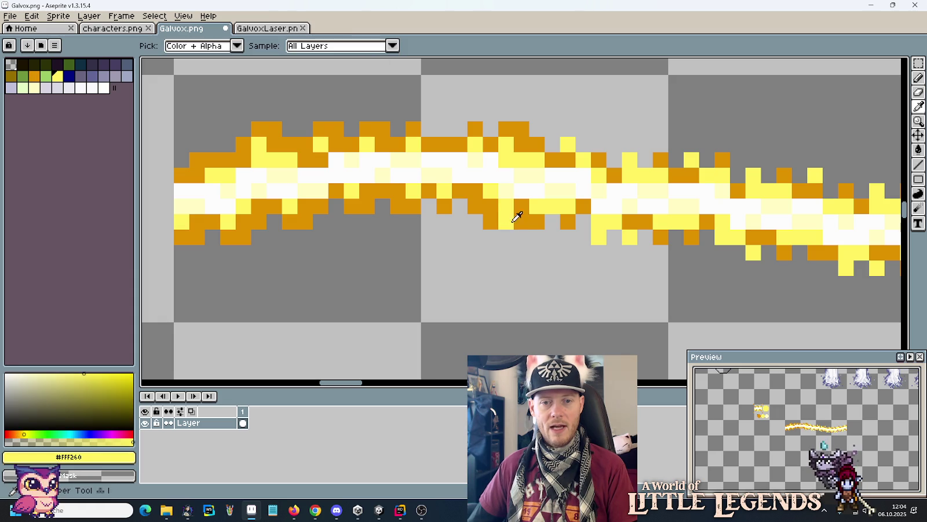
alt+click(510, 222)
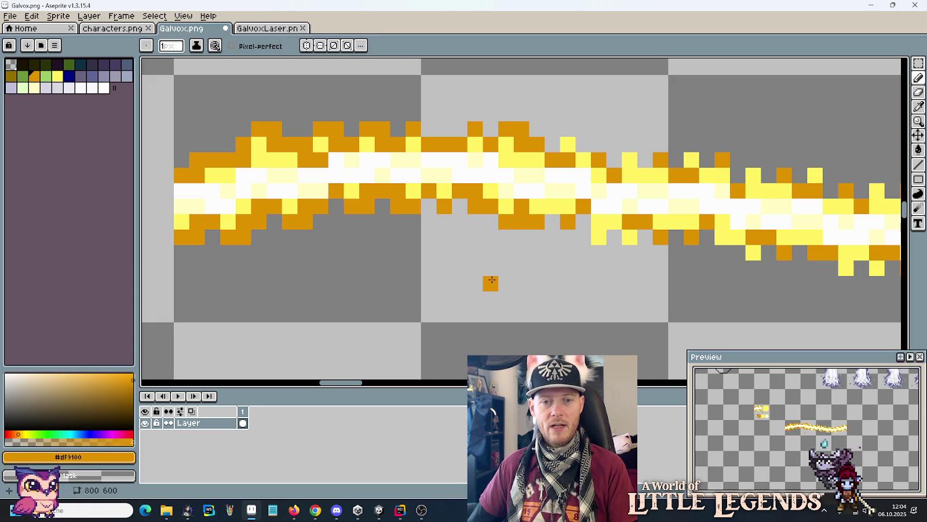
Step: Paint orange pixels along the middle beam's lower edge, erasing strays below it
drag(602, 233, 492, 239)
click(485, 232)
click(503, 243)
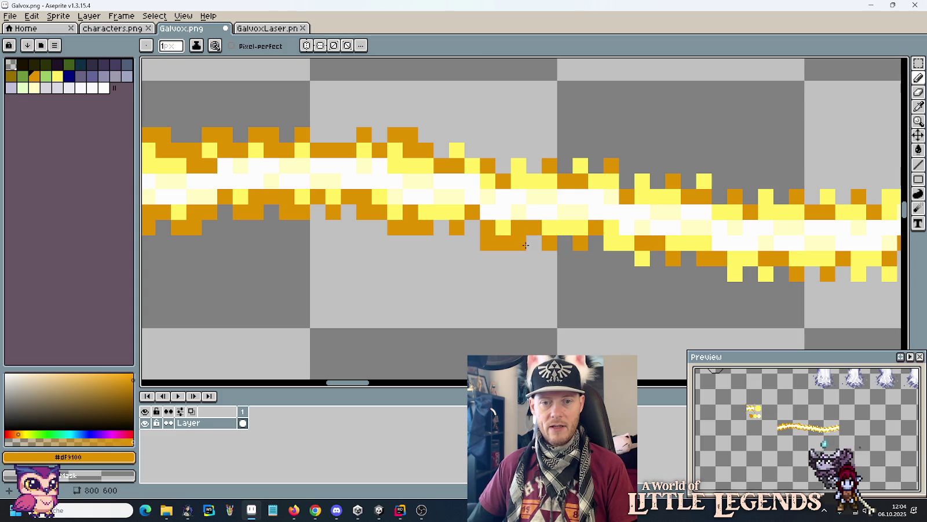
right_click(568, 246)
click(570, 231)
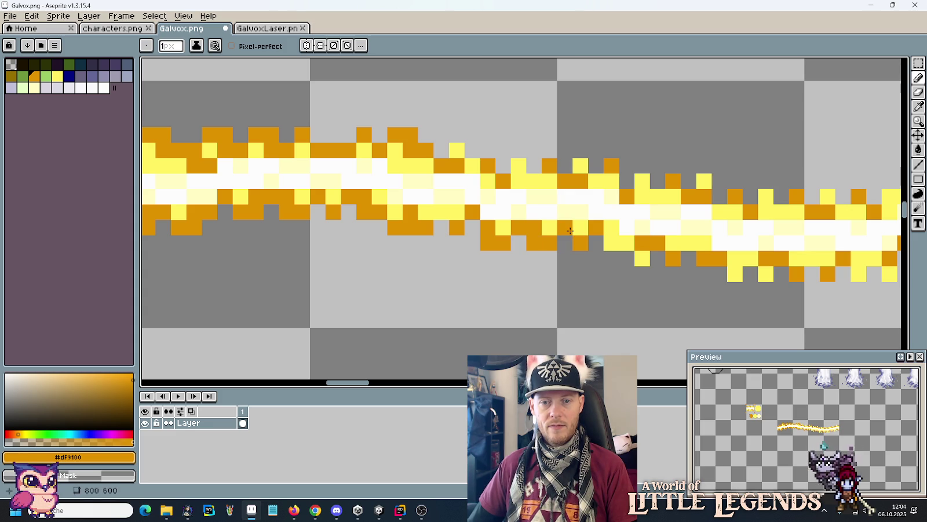
key(i)
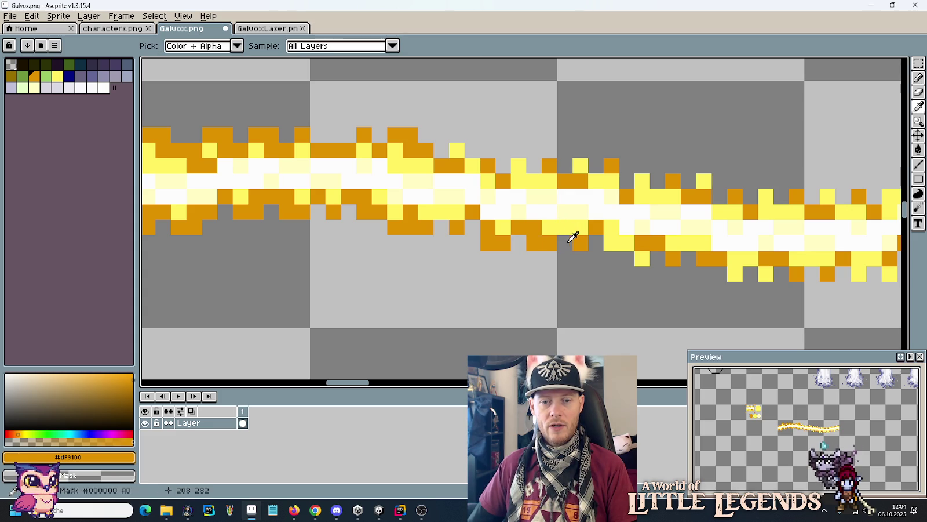
key(b)
click(550, 231)
right_click(549, 242)
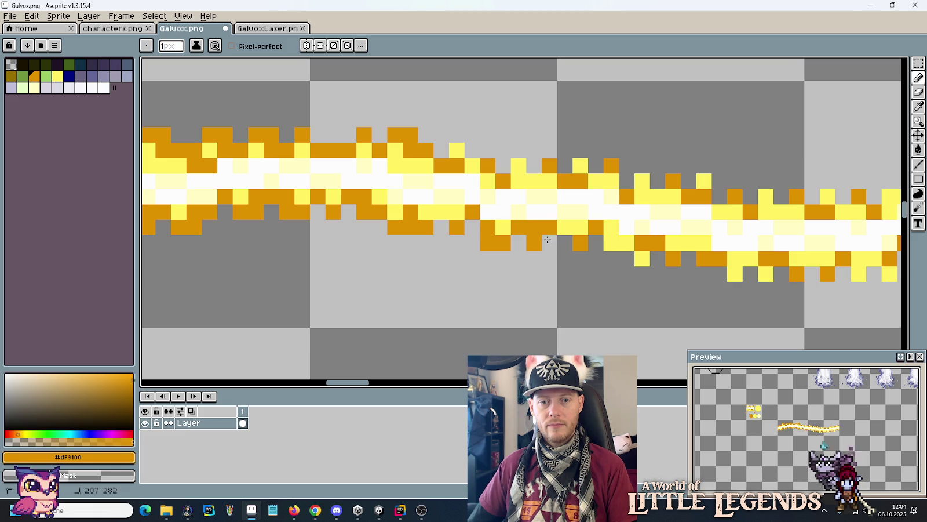
click(580, 233)
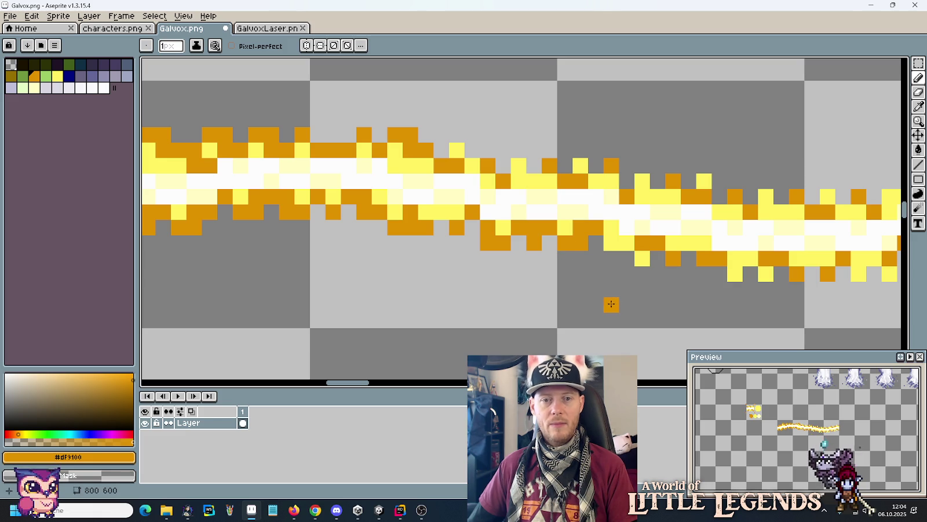
Step: Add orange pixels along the middle beam's top edge, erasing one yellow pixel there
click(472, 150)
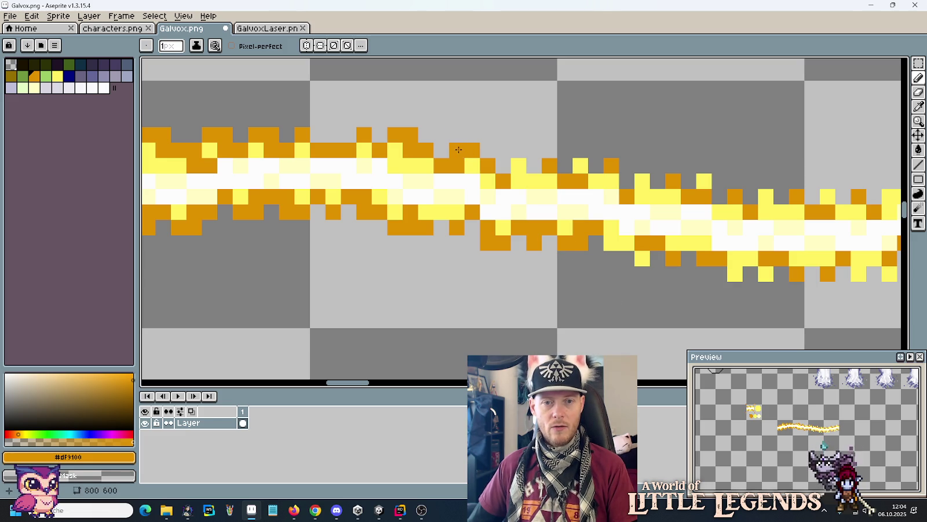
right_click(519, 166)
click(534, 165)
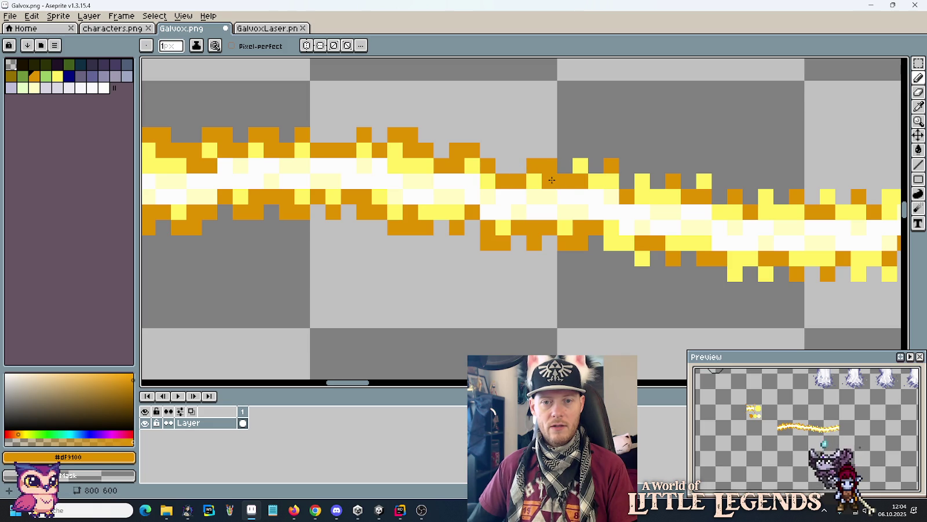
click(596, 165)
click(611, 180)
click(642, 165)
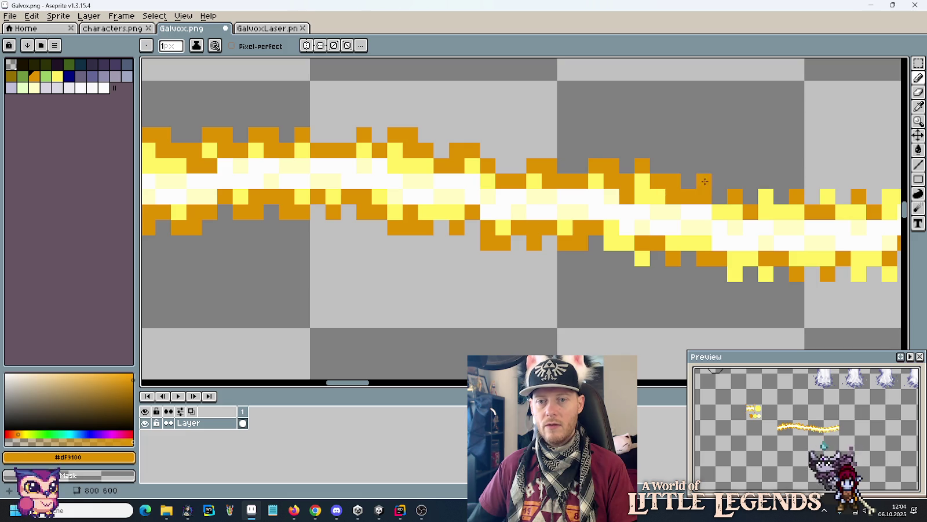
scroll(503, 236, right, 3)
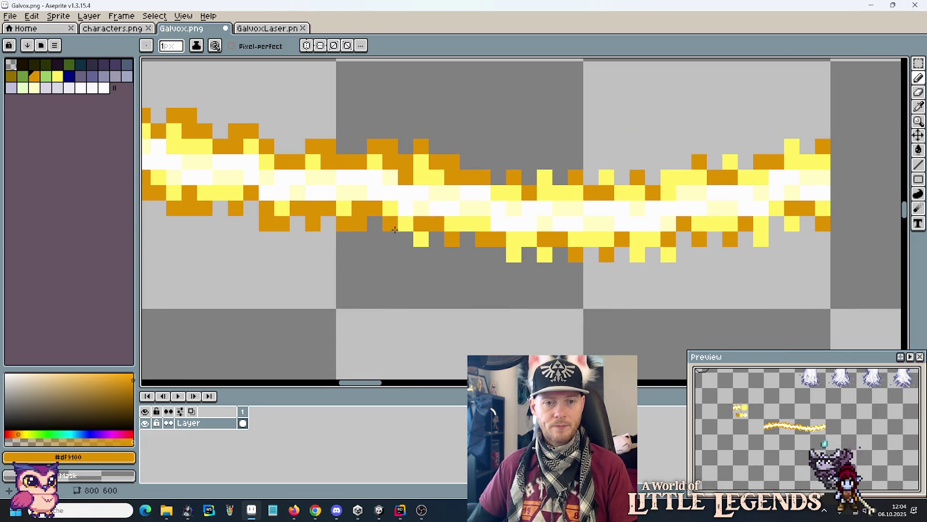
Step: Extend the orange outline along the beam's lower edge, undoing two misplaced pixels
drag(395, 231, 420, 240)
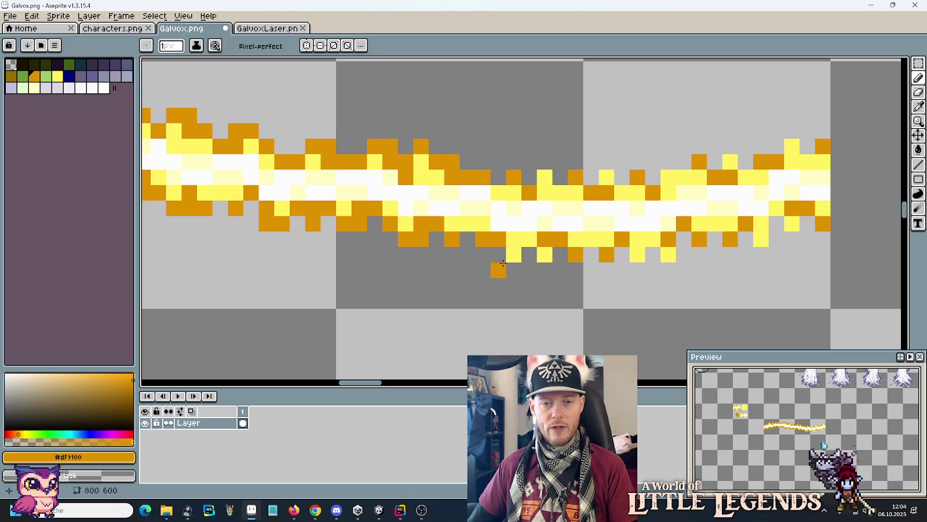
drag(498, 255, 515, 255)
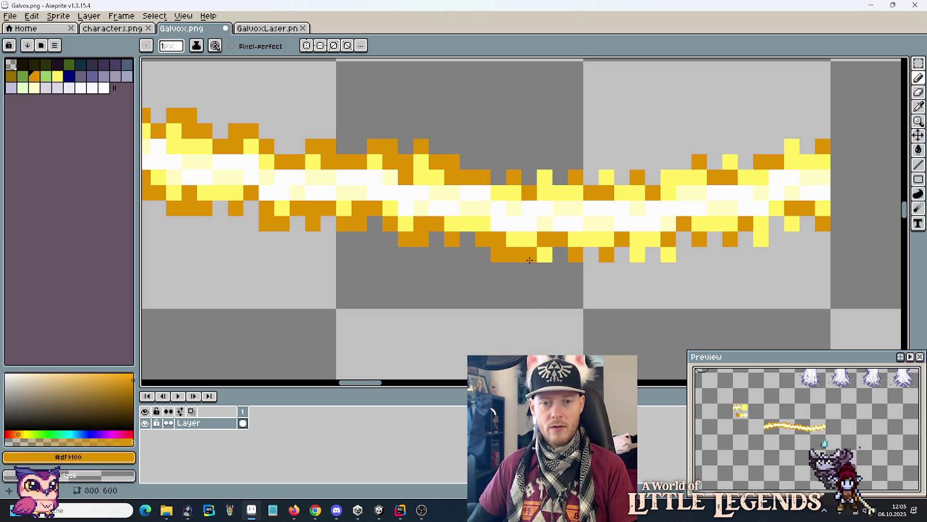
click(529, 238)
click(544, 254)
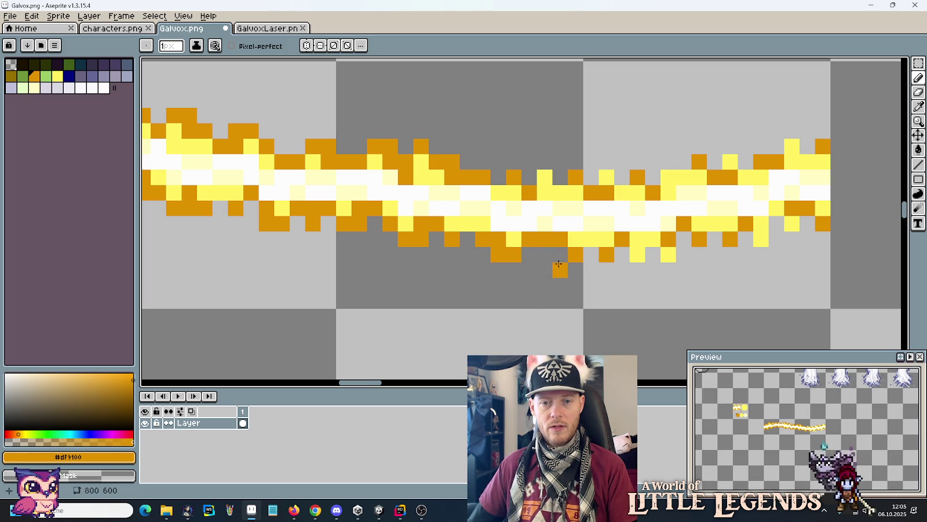
key(ctrl+z)
click(560, 254)
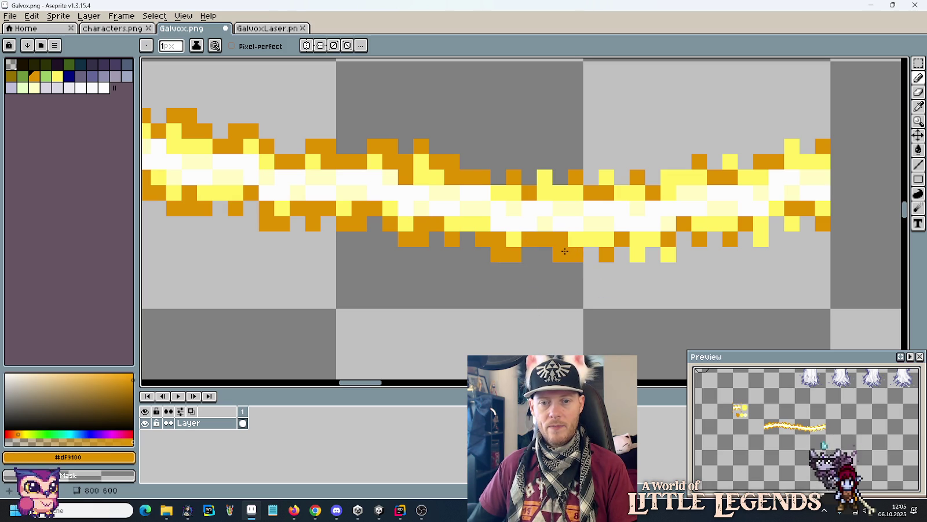
click(591, 254)
click(591, 238)
click(622, 254)
click(606, 239)
click(638, 254)
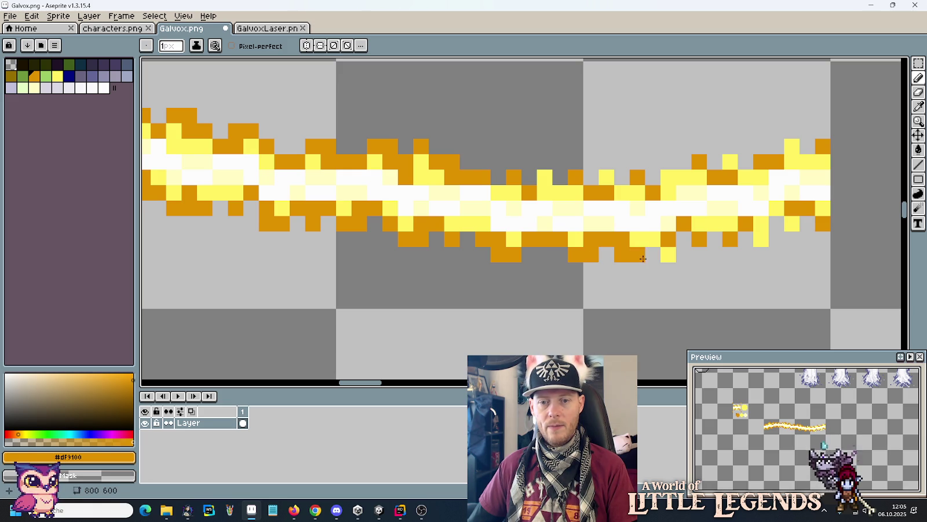
click(653, 239)
key(ctrl+z)
click(667, 254)
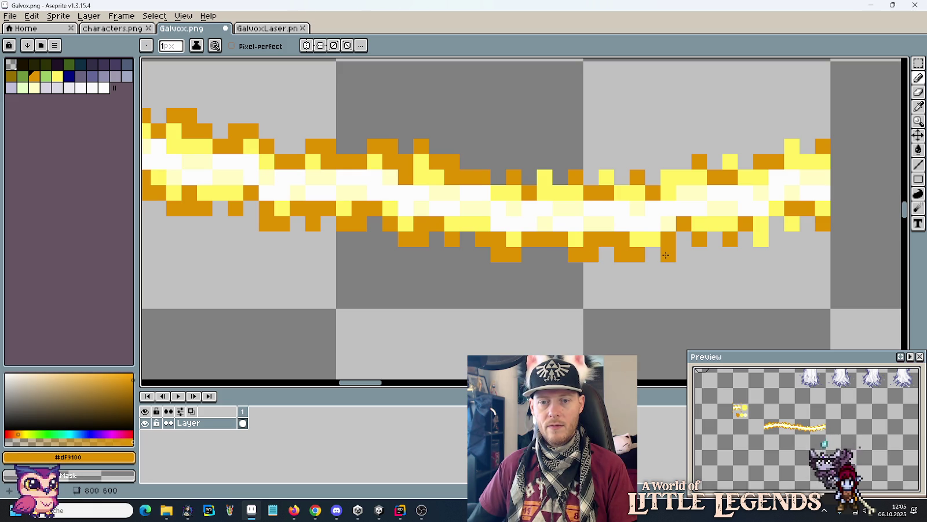
Step: Erase a stray orange pixel and paint orange pixels along the beam's top edge
scroll(684, 270, down, 3)
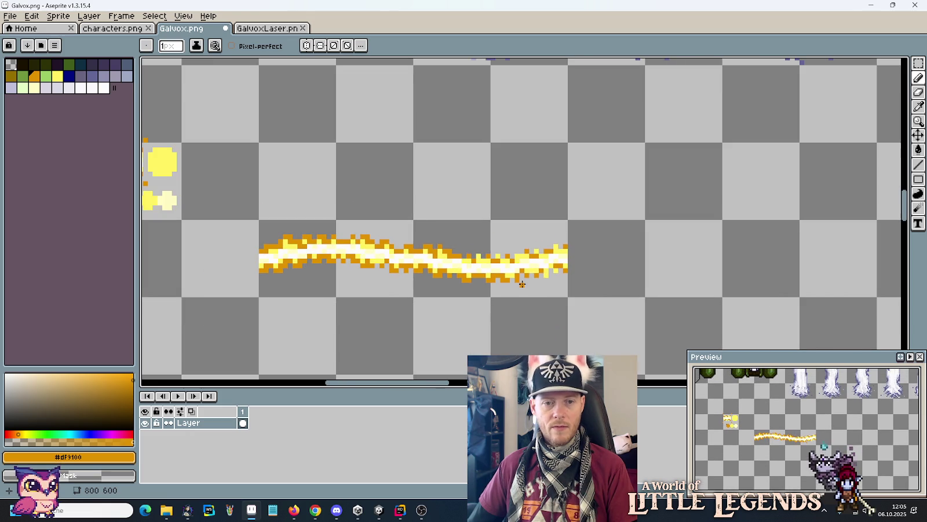
scroll(522, 284, up, 3)
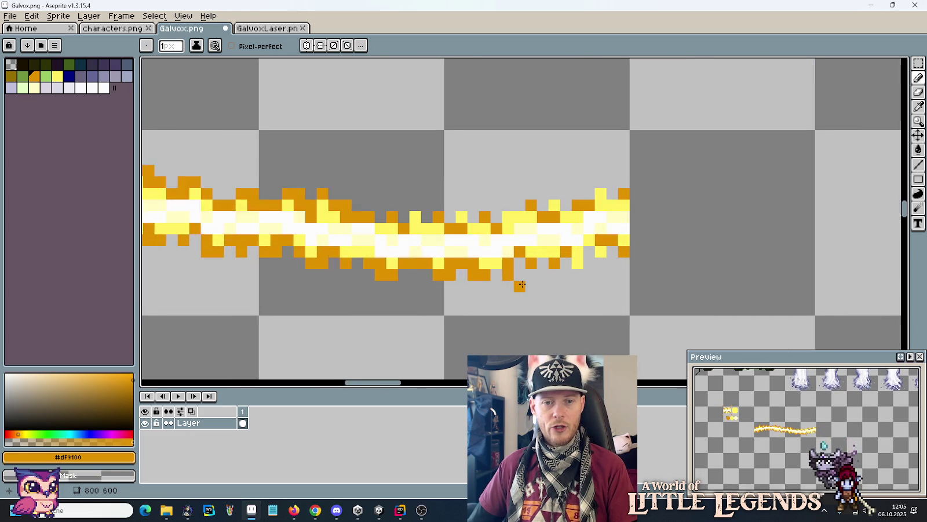
scroll(463, 205, down, 1)
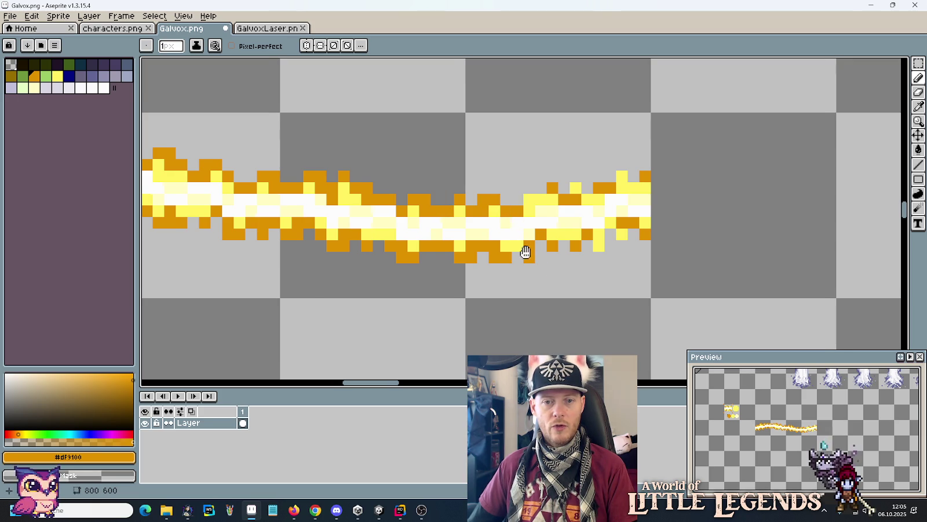
scroll(463, 202, right, 3)
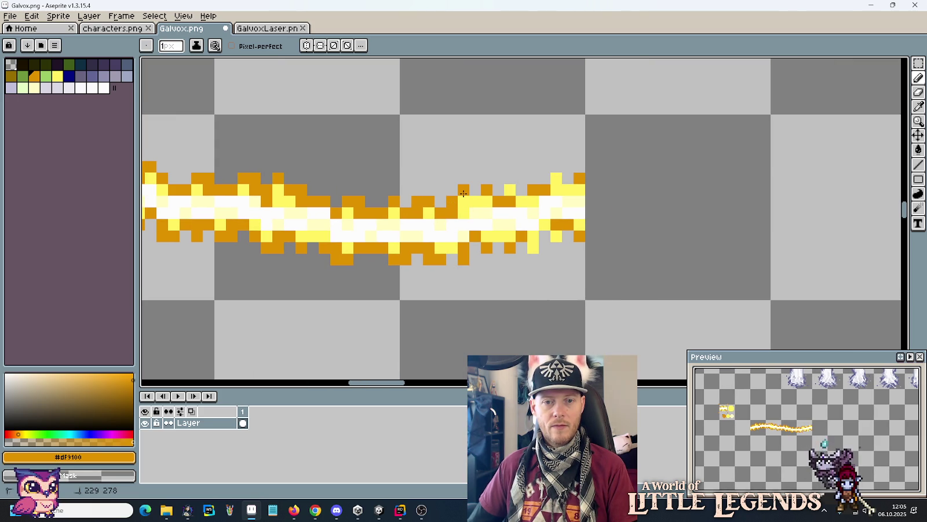
right_click(478, 193)
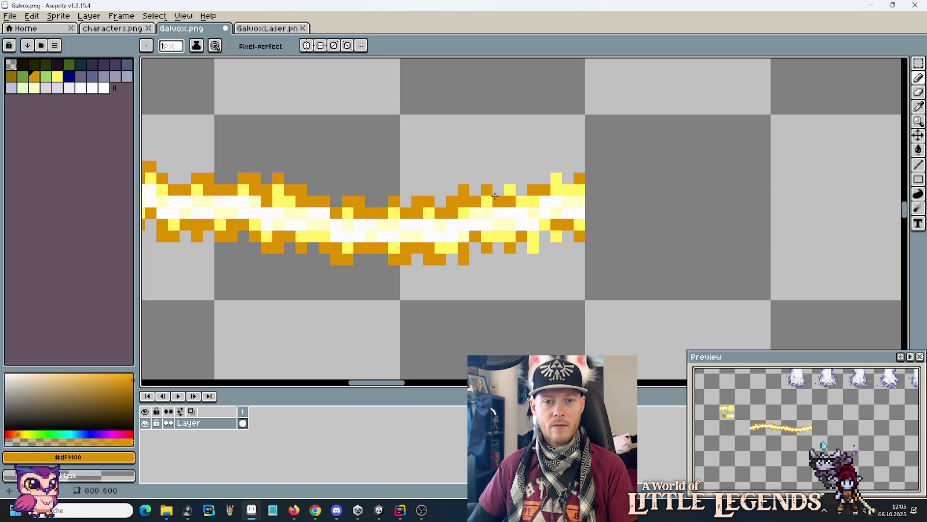
click(510, 190)
click(521, 191)
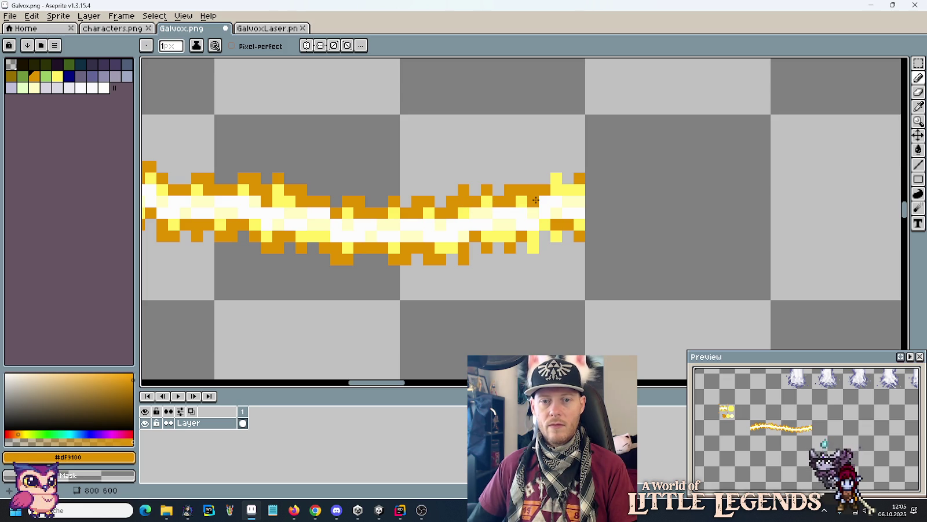
scroll(536, 200, right, 3)
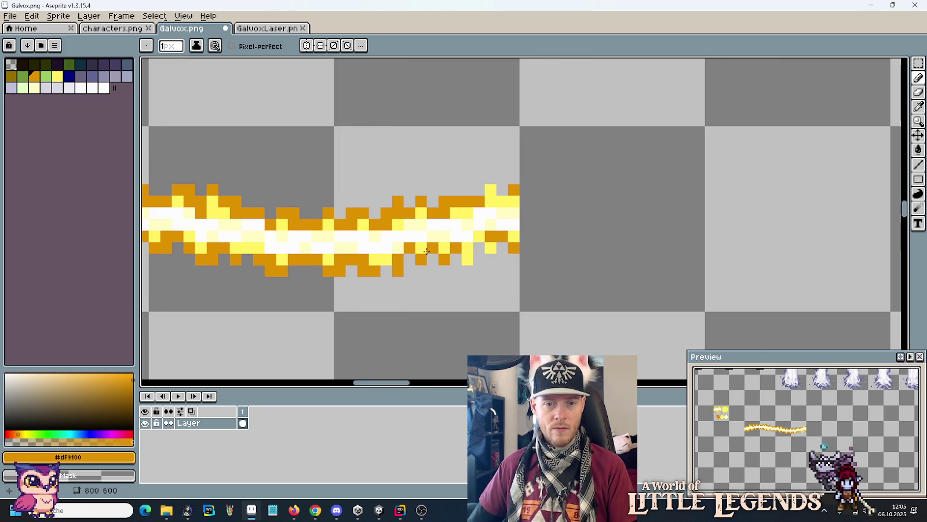
Step: Add orange shading at the beam's right end, clearing one top-edge pixel
click(445, 248)
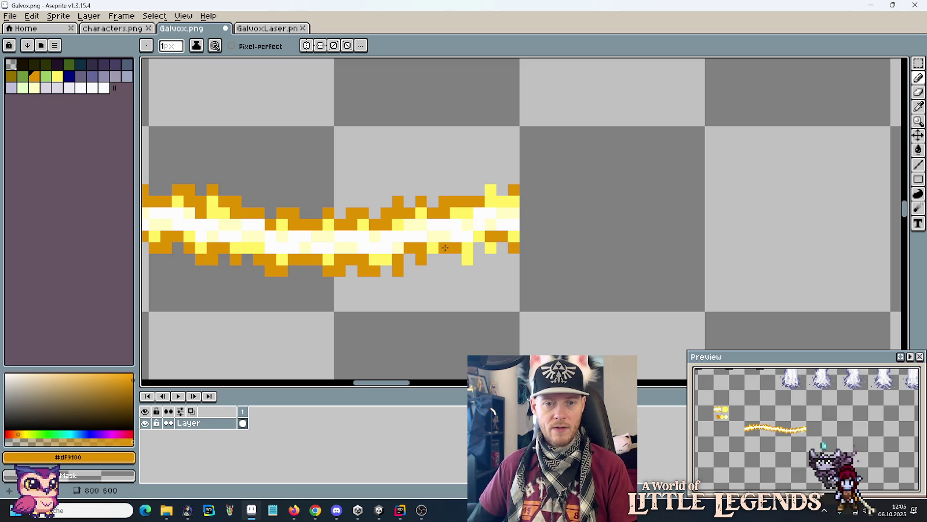
click(435, 257)
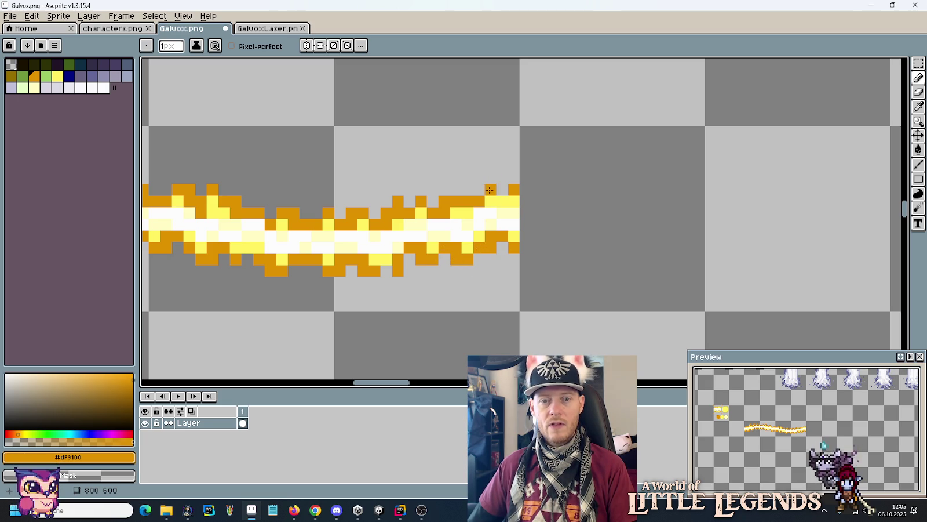
right_click(494, 185)
click(498, 199)
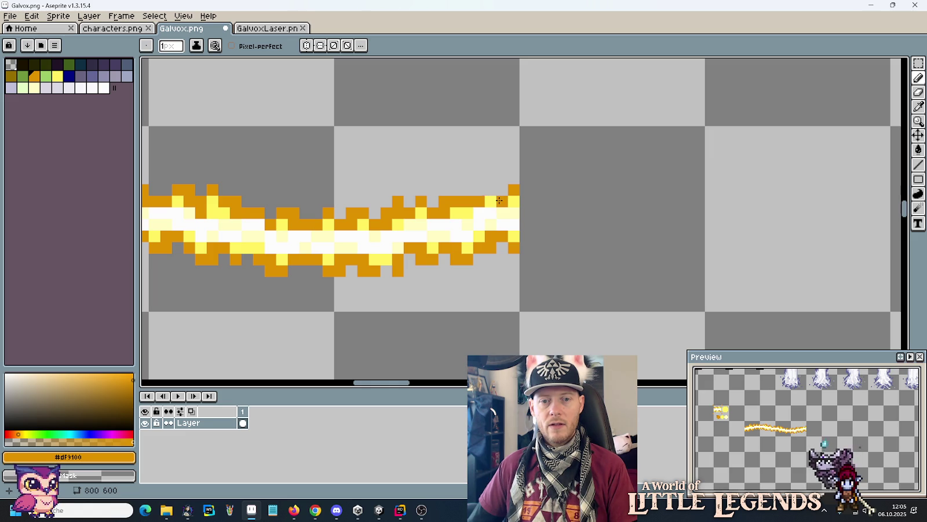
drag(495, 191, 480, 190)
click(480, 224)
click(466, 214)
click(471, 244)
scroll(472, 243, down, 4)
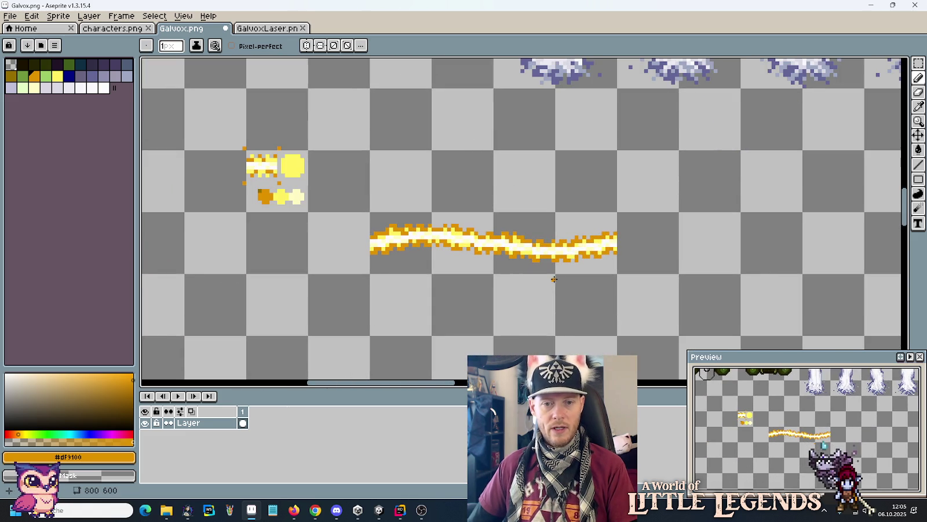
Step: Box-select the reworked beam in Galvox.png, save the file, and copy the beam
key(m)
mouse_move(620, 276)
mouse_down()
mouse_move(435, 215)
mouse_move(367, 209)
mouse_up()
key(ctrl+s)
key(ctrl+c)
Step: Paste the beam into GalvoxLaser.png at position 0,0 and save it
click(267, 28)
key(ctrl+v)
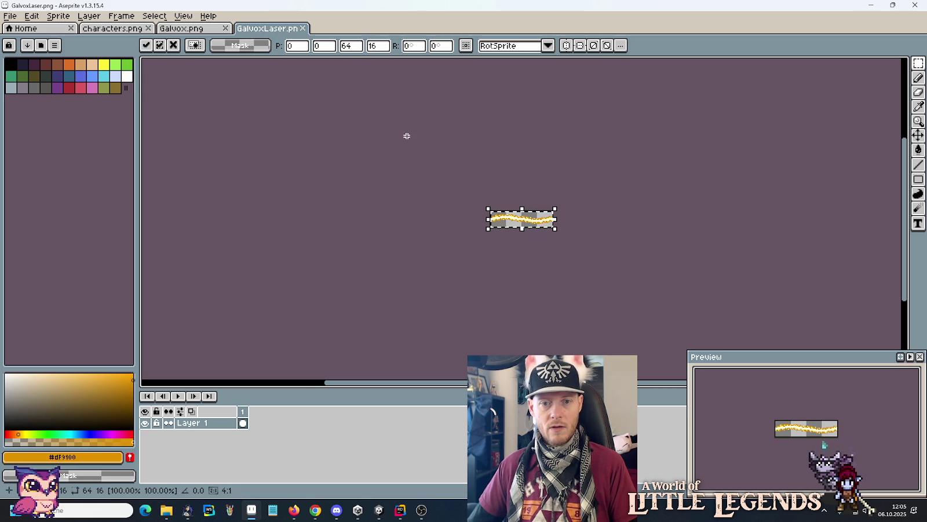
scroll(513, 234, up, 3)
drag(513, 234, 437, 238)
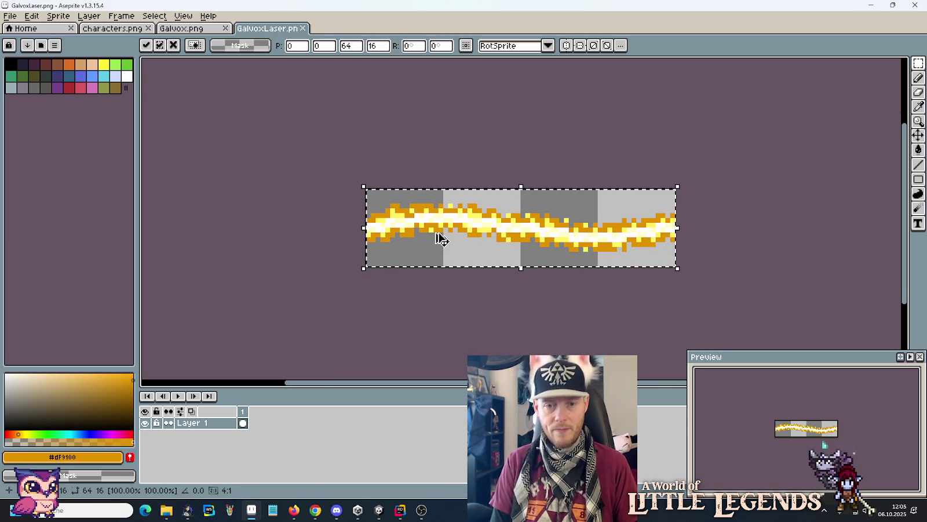
key(Return)
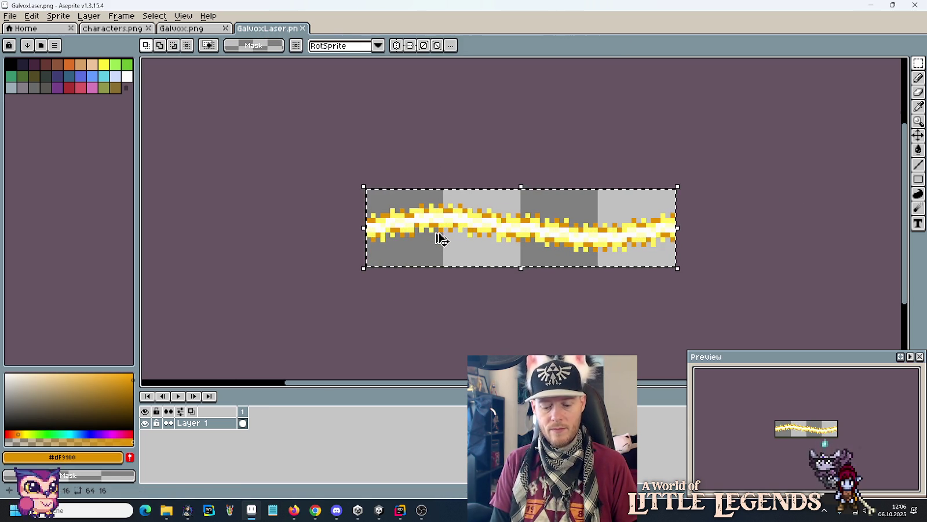
click(440, 238)
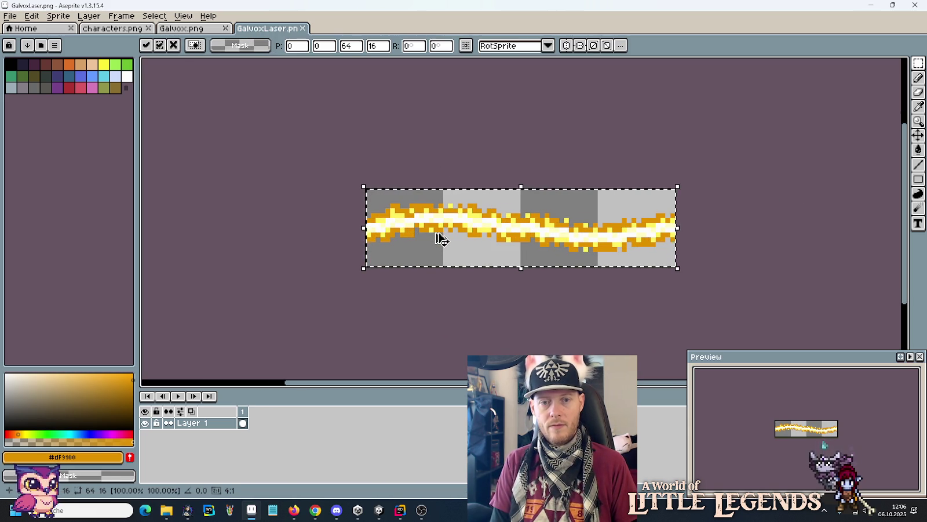
key(Return)
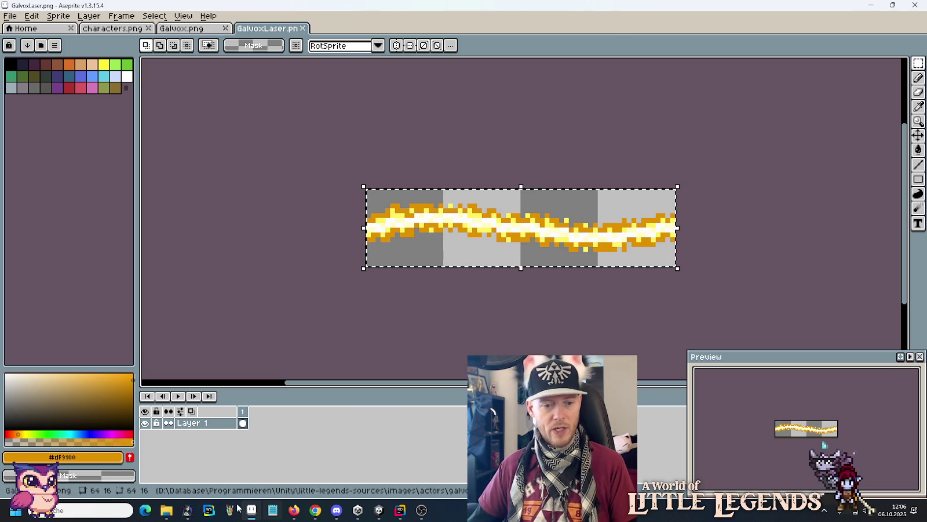
Step: Paste GalvoxLaser.png into the Unity Assets/Resources/Actors/Galvox folder, replacing the existing file
mouse_move(174, 516)
click(119, 458)
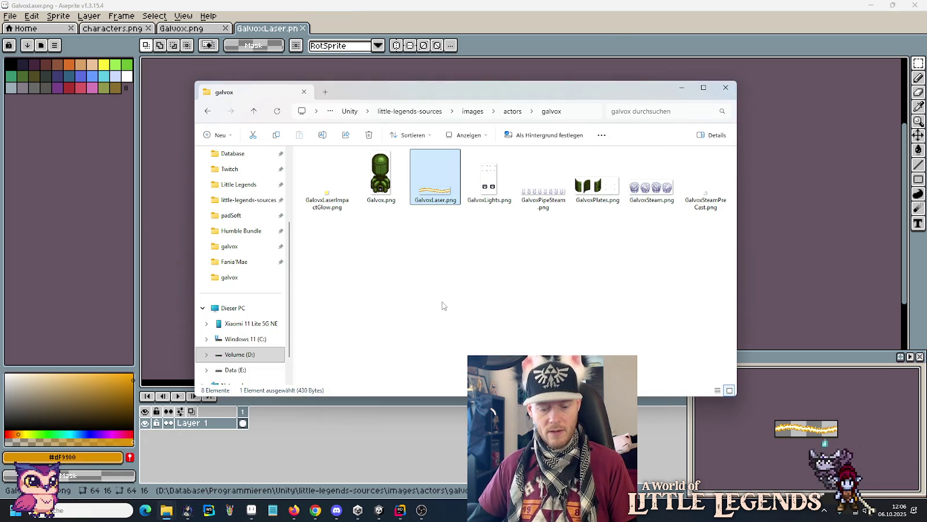
click(336, 458)
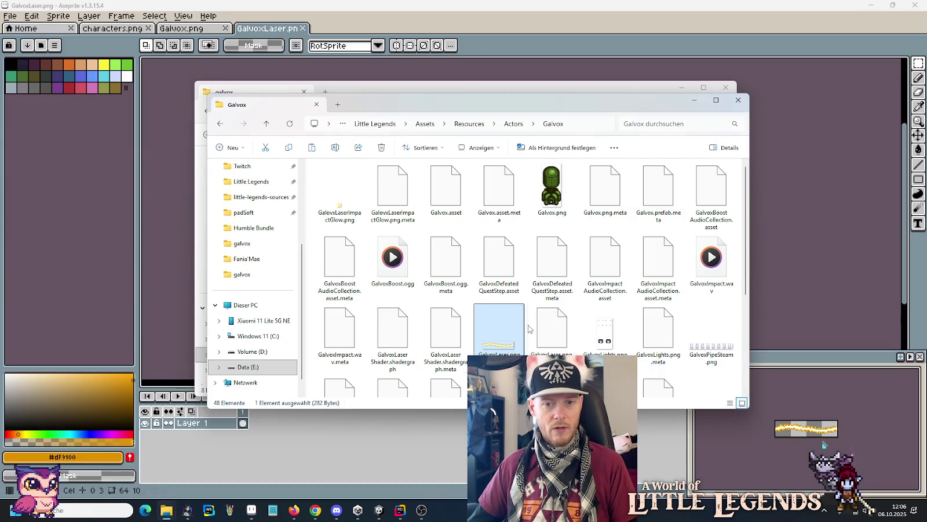
key(ctrl+v)
click(430, 185)
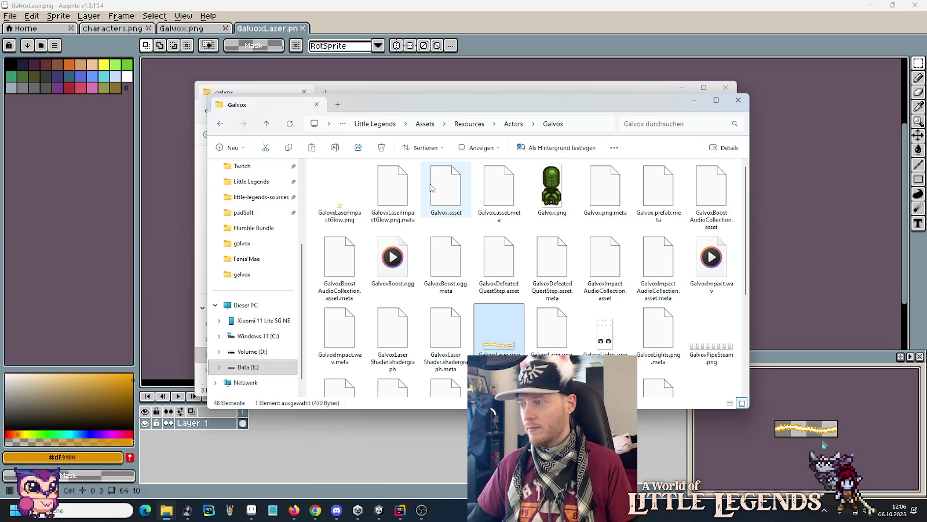
key(alt+Tab)
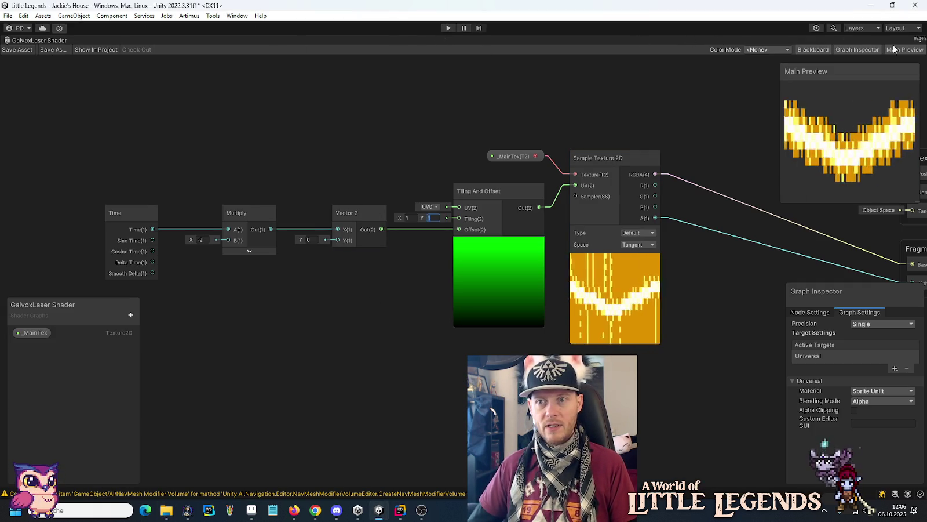
Step: Turn off Maximize on the GalvoxLaser Shader Graph window to restore the editor layout
click(921, 40)
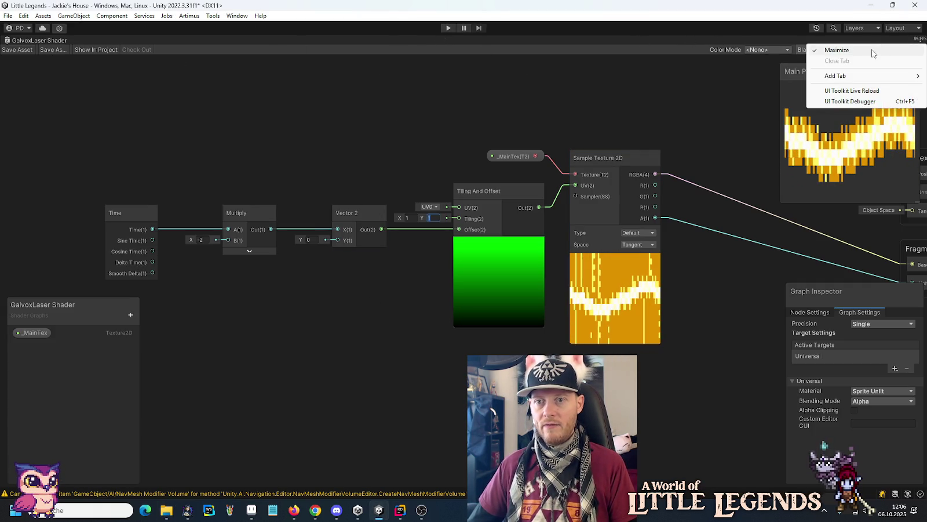
click(840, 50)
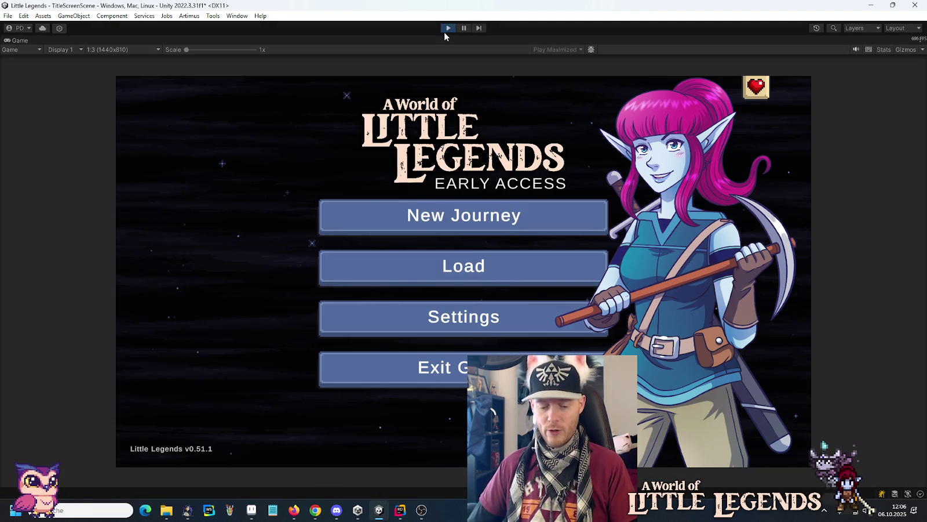
Step: Load the first saved game, walk through Lunari Palace to watch the new laser, then stop play mode
click(486, 277)
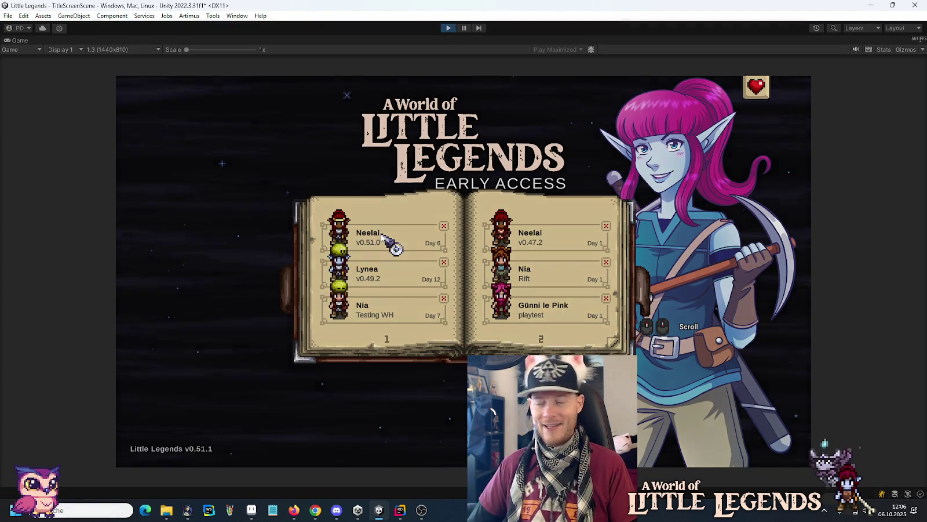
click(382, 234)
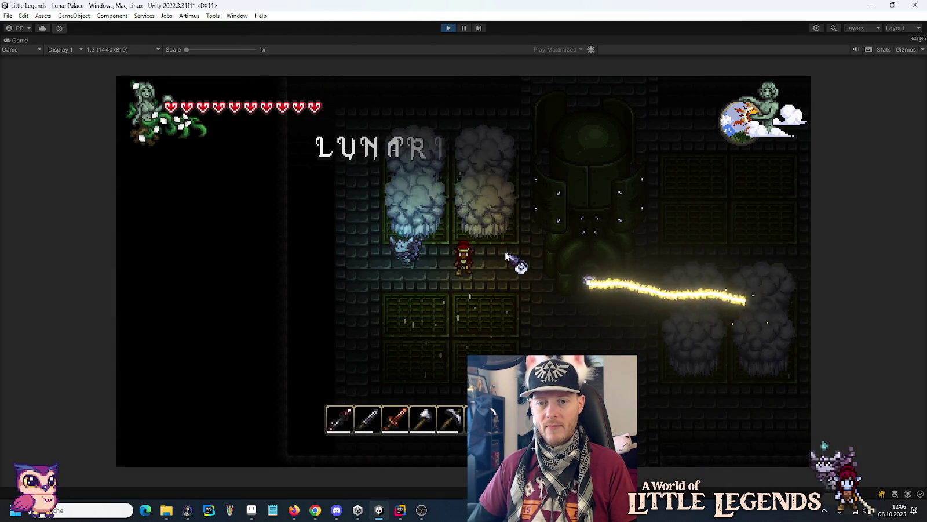
key(d)
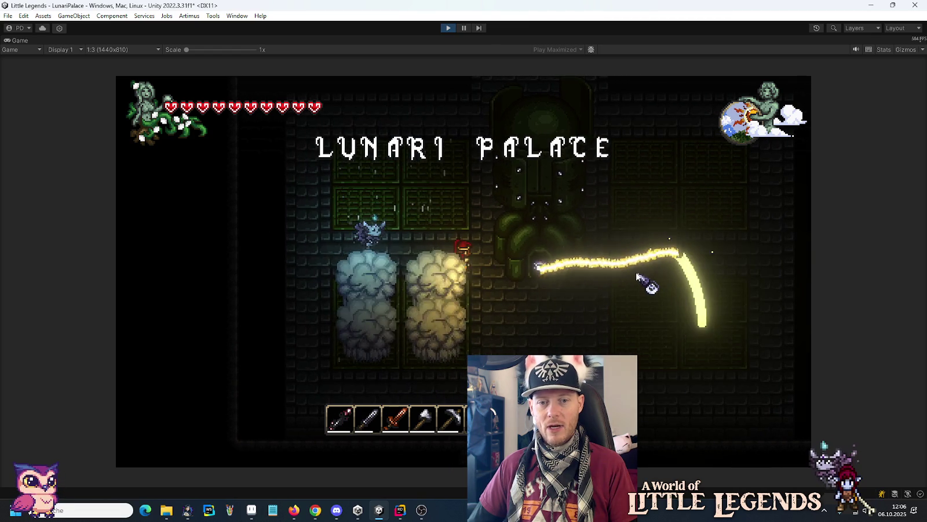
key(s)
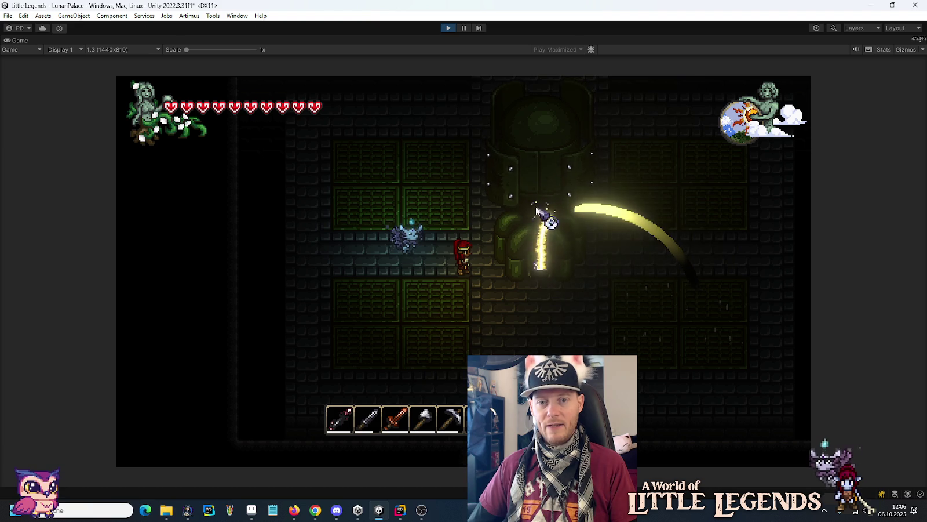
key(a)
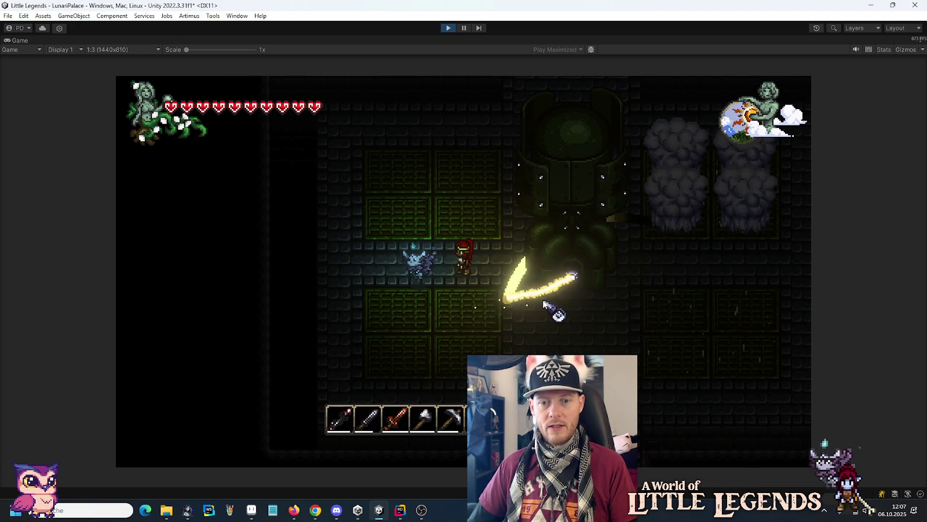
click(445, 29)
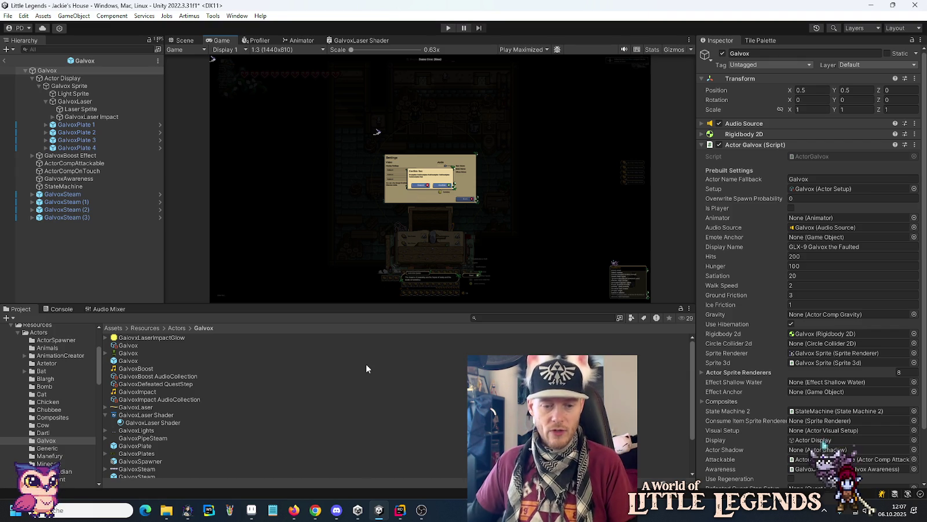
Step: Return to Aseprite's Galvox.png sheet, pan to the laser beam, clear its selection and zoom in
click(251, 509)
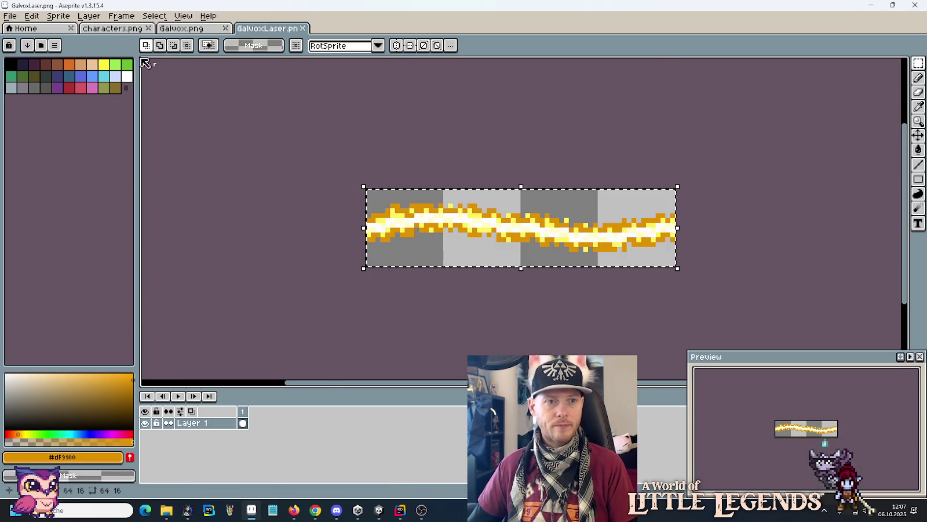
click(104, 28)
click(181, 28)
drag(293, 229, 391, 243)
click(379, 223)
scroll(379, 224, up, 1)
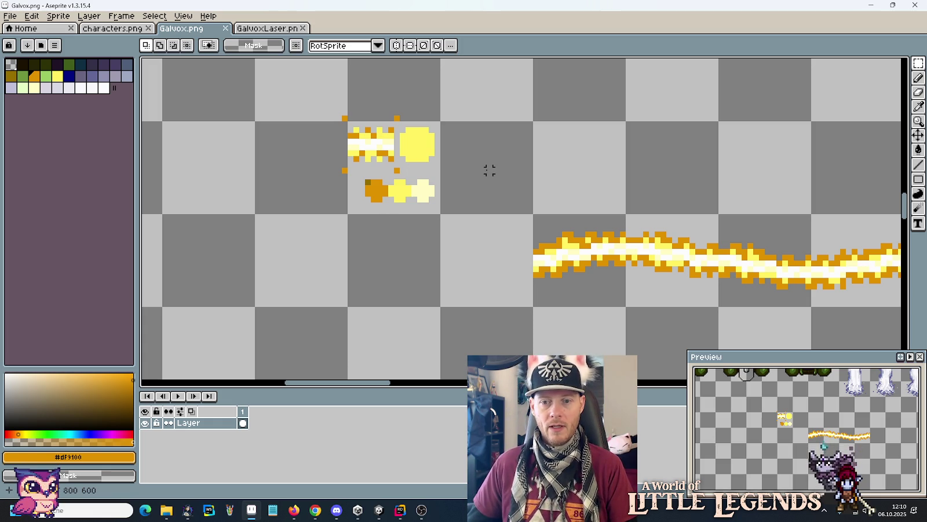
scroll(501, 140, down, 1)
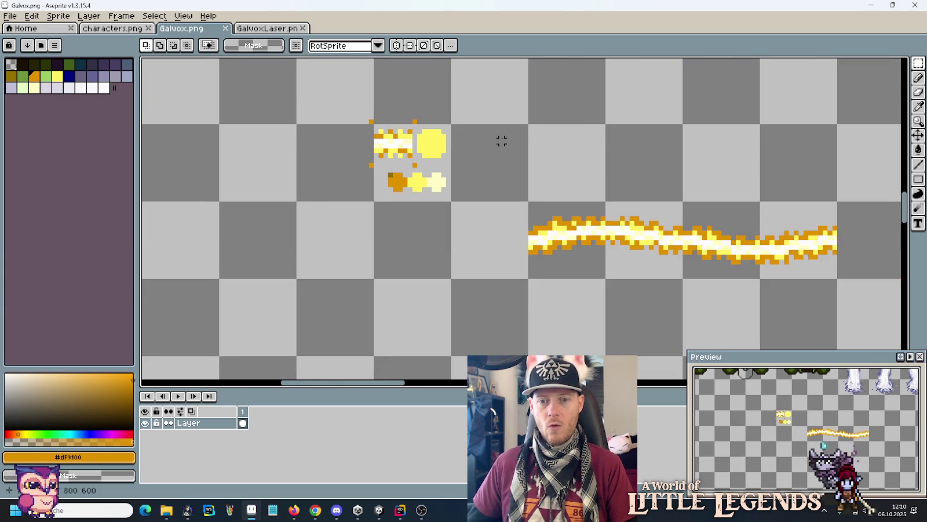
scroll(501, 141, down, 2)
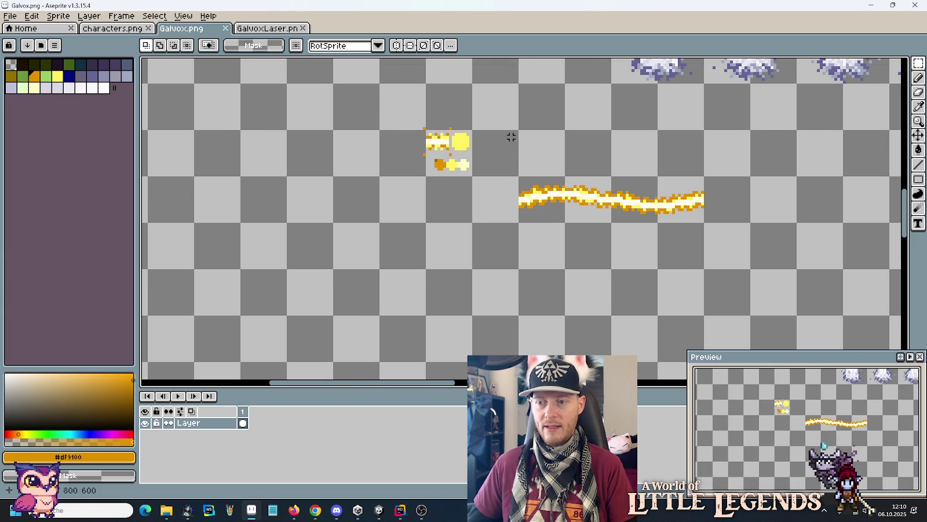
scroll(476, 122, up, 2)
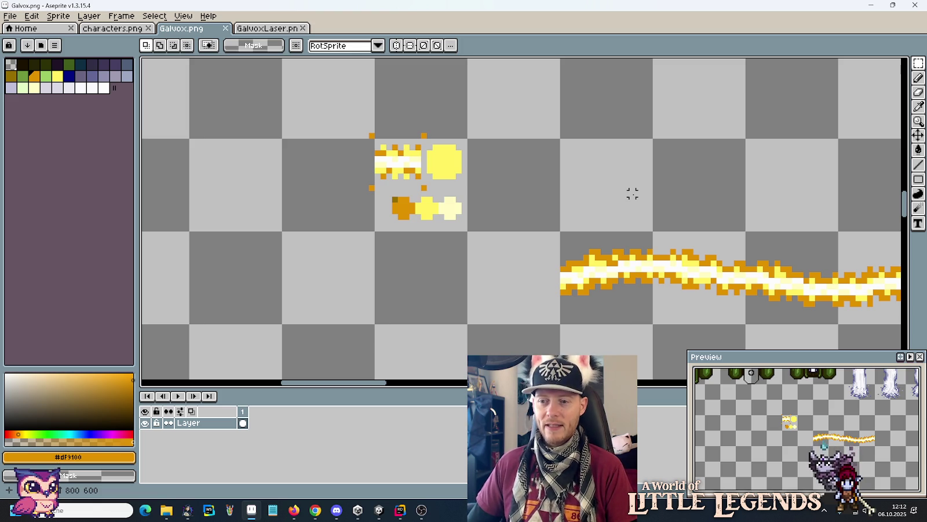
scroll(610, 194, down, 1)
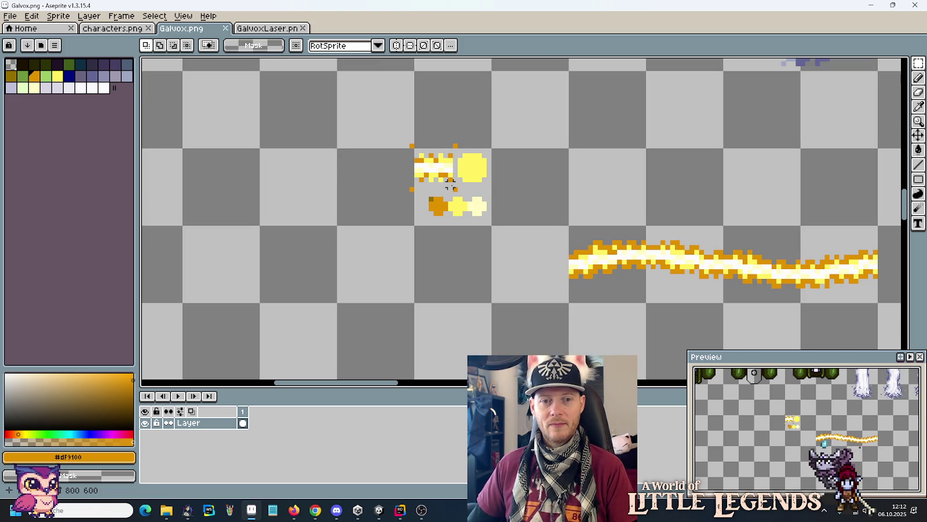
drag(450, 184, 413, 146)
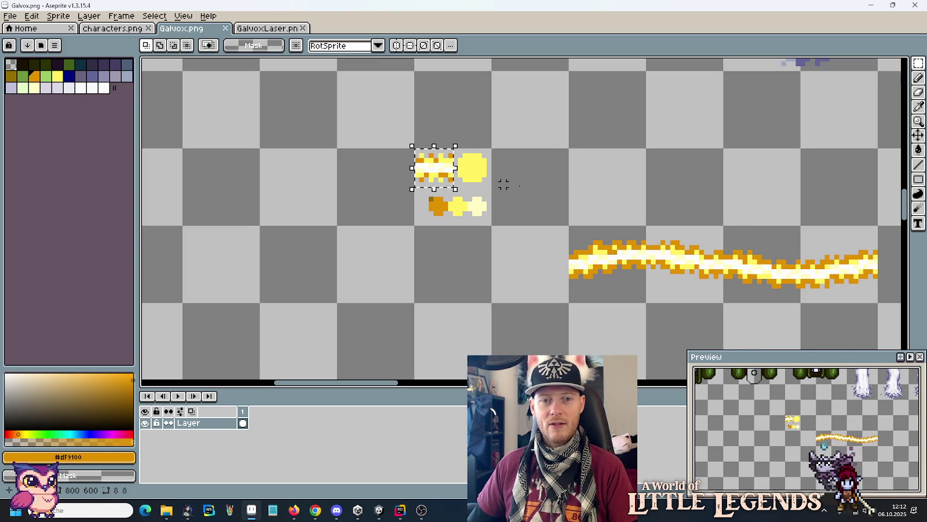
key(ctrl+d)
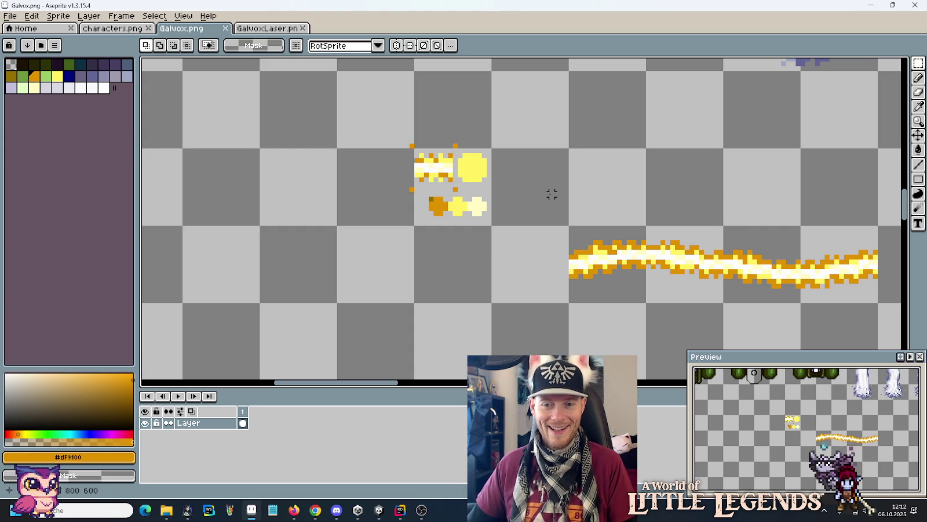
scroll(551, 194, up, 2)
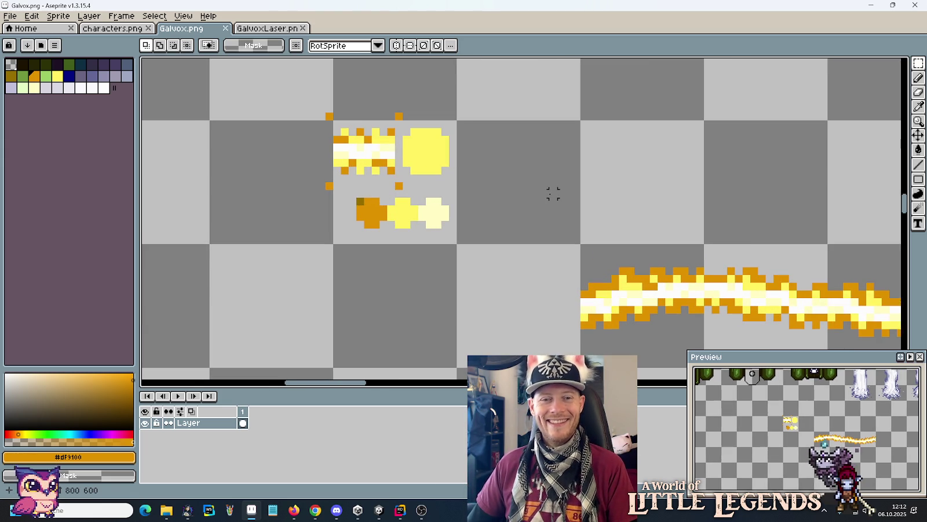
key(i)
Step: Draw a white X-shaped sparkle with the Pencil in the empty tile beside the orb, using the laser's white
click(621, 283)
key(b)
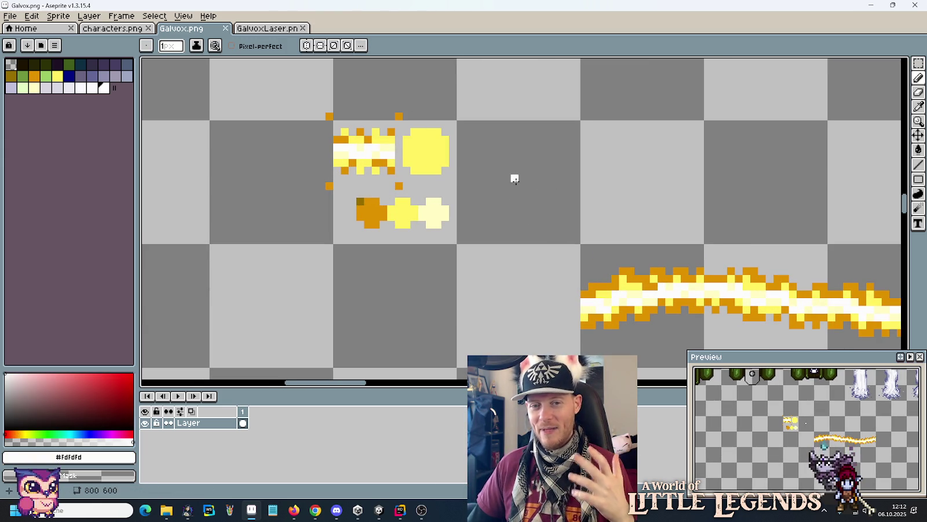
click(519, 181)
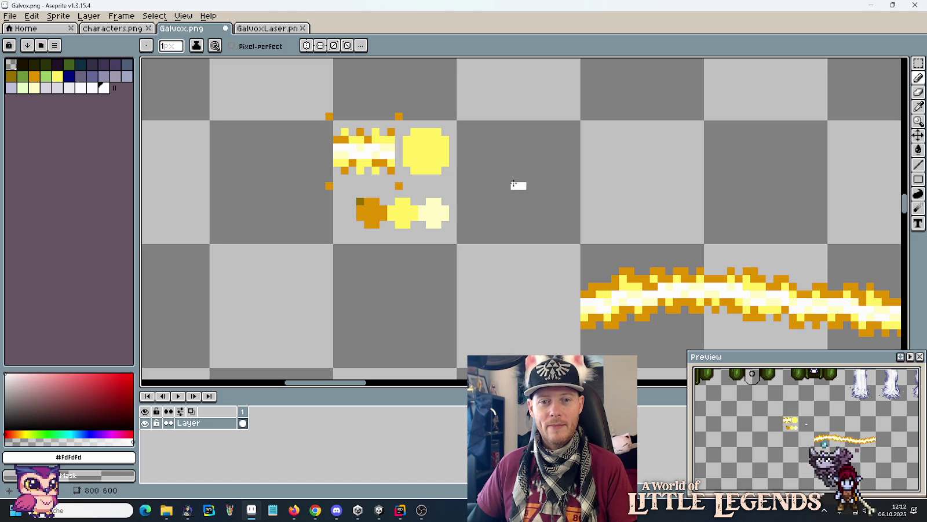
drag(519, 181, 553, 217)
mouse_move(526, 173)
mouse_down()
mouse_move(553, 148)
mouse_move(507, 167)
mouse_move(485, 148)
mouse_up()
drag(515, 193, 484, 217)
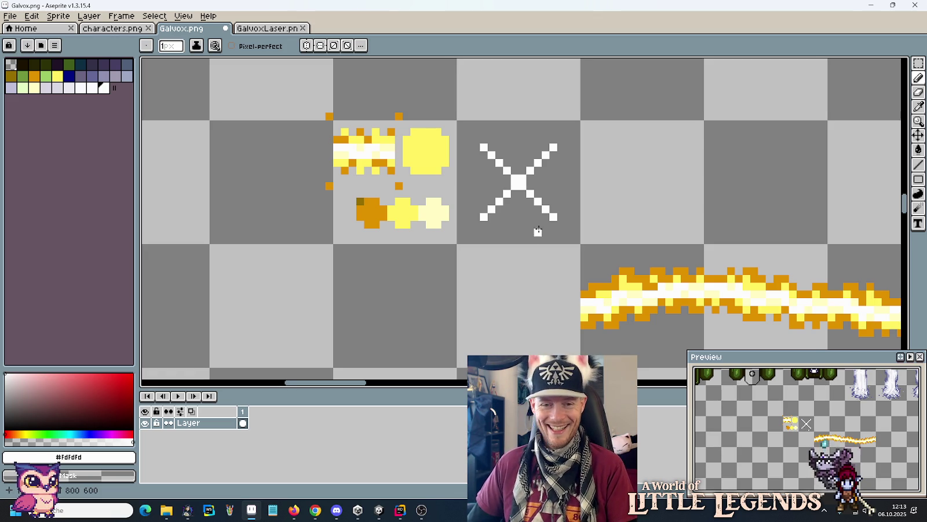
Step: Eyedrop the pale yellow #fffbc4 from the canvas as the drawing colour
scroll(531, 233, right, 2)
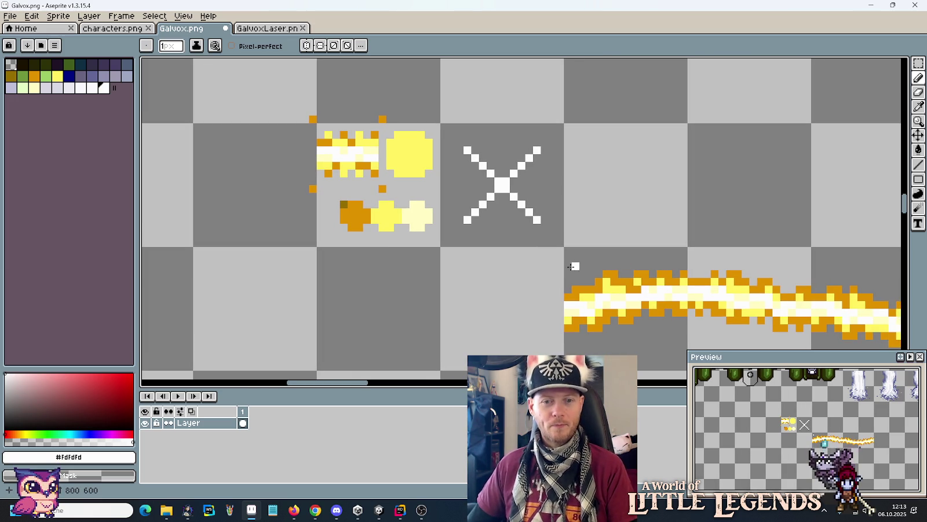
key(i)
click(418, 204)
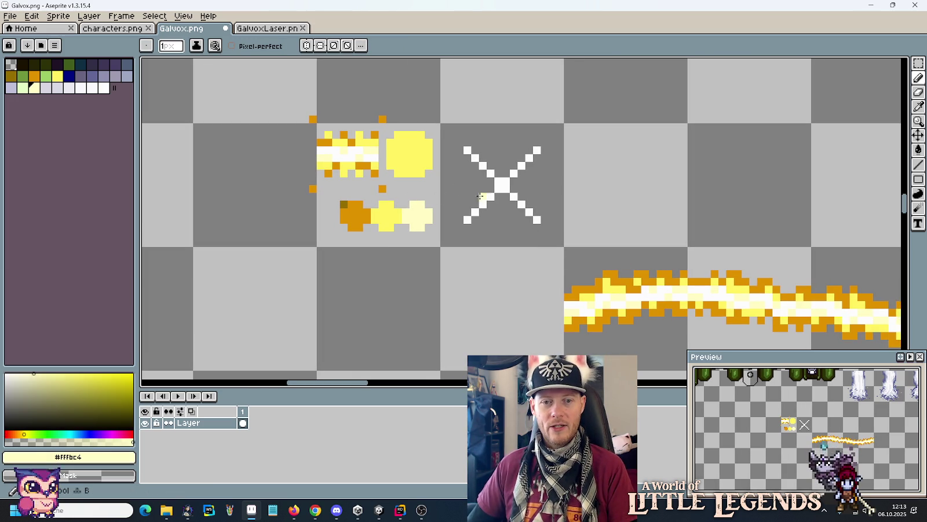
Step: Repaint the white X's arms and centre in pale yellow #FFFBC4
click(514, 203)
click(521, 212)
click(481, 212)
click(475, 197)
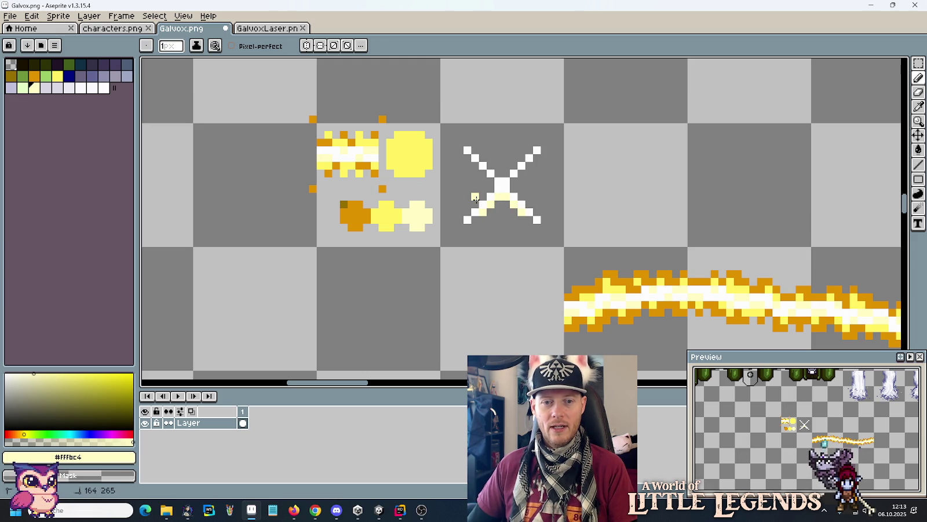
click(482, 196)
click(491, 187)
click(478, 173)
click(474, 168)
click(483, 158)
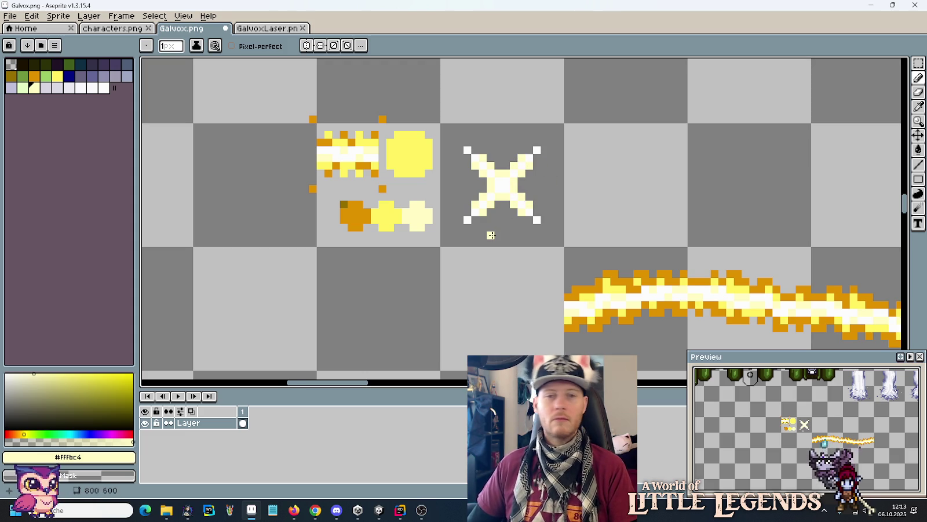
Step: Extend all four arms with brighter yellow #FFF260 tips, undoing a stray lower-right pixel
alt+click(401, 208)
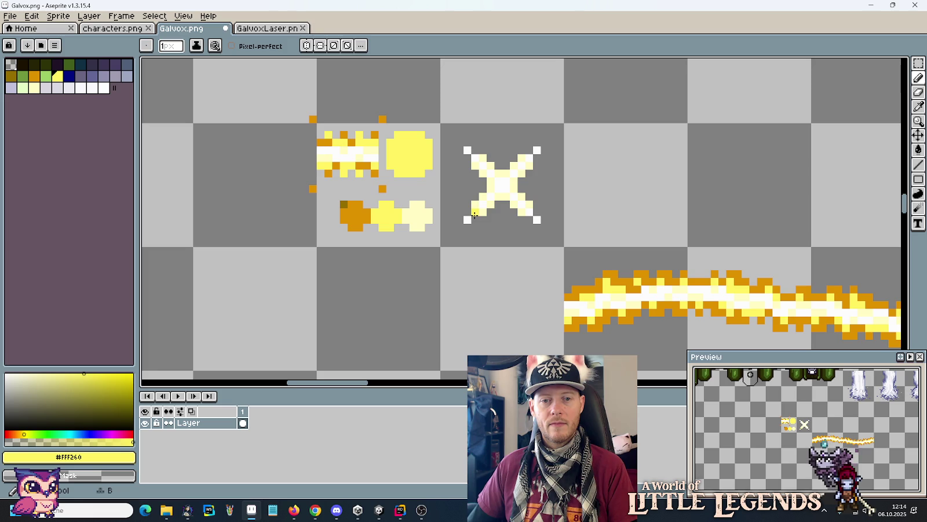
alt+click(472, 211)
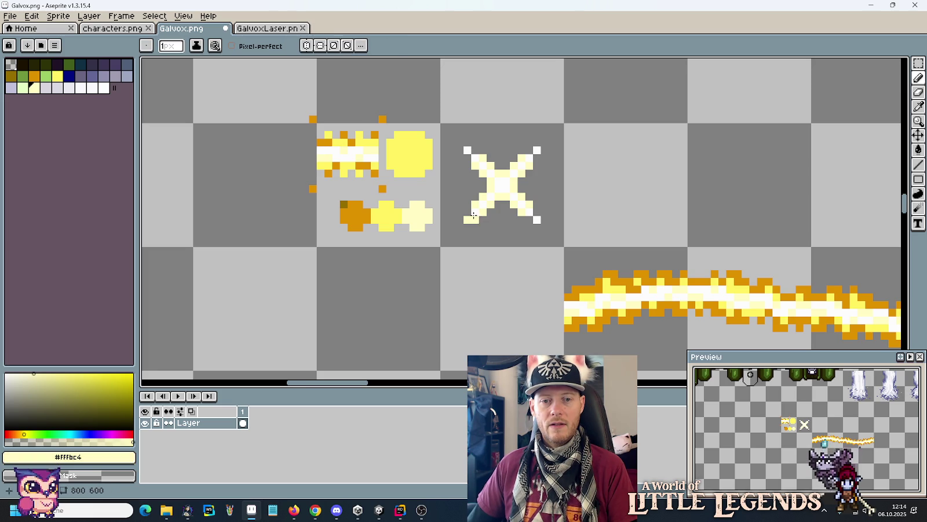
key(i)
key(b)
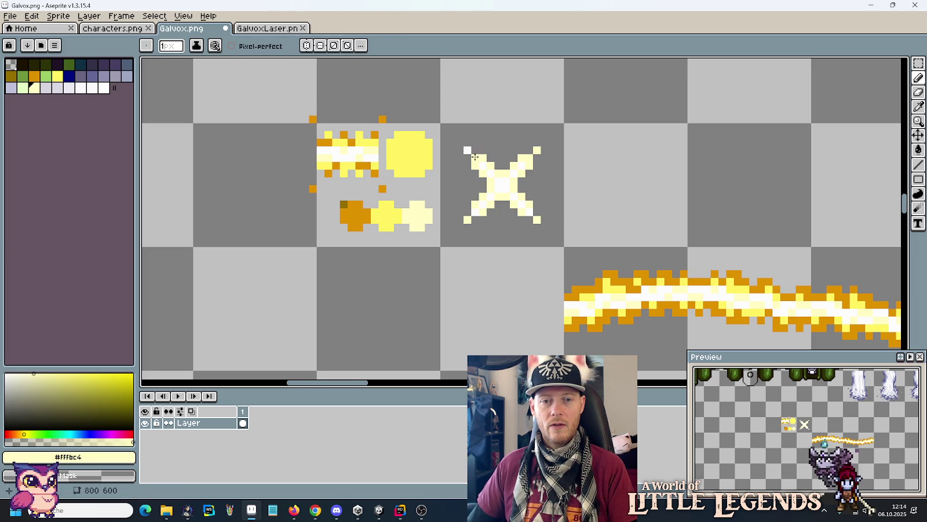
key(i)
click(400, 210)
key(b)
click(474, 219)
drag(467, 227, 460, 222)
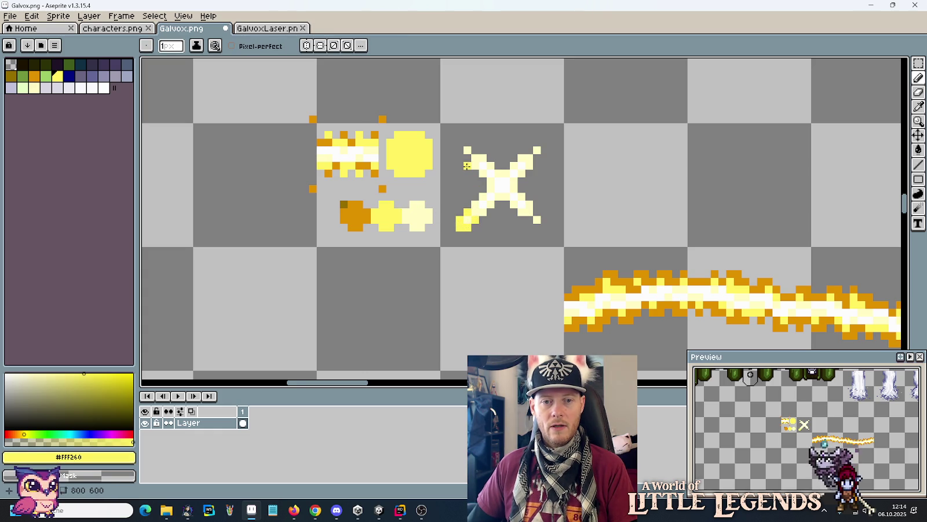
click(464, 145)
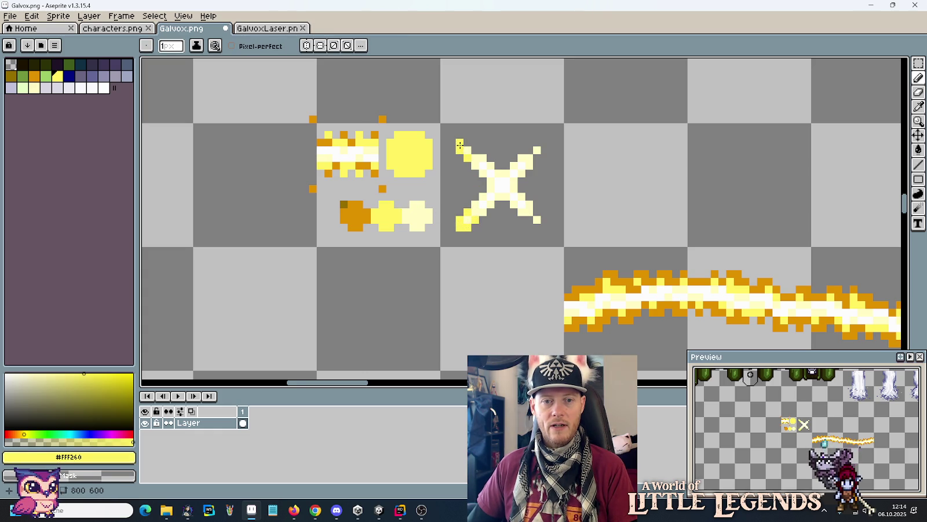
click(540, 143)
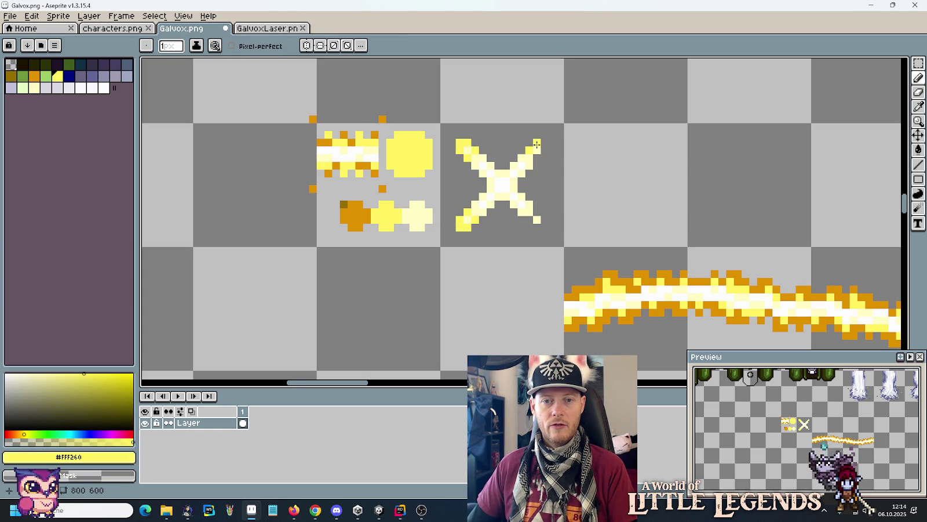
click(544, 212)
key(ctrl+z)
click(541, 226)
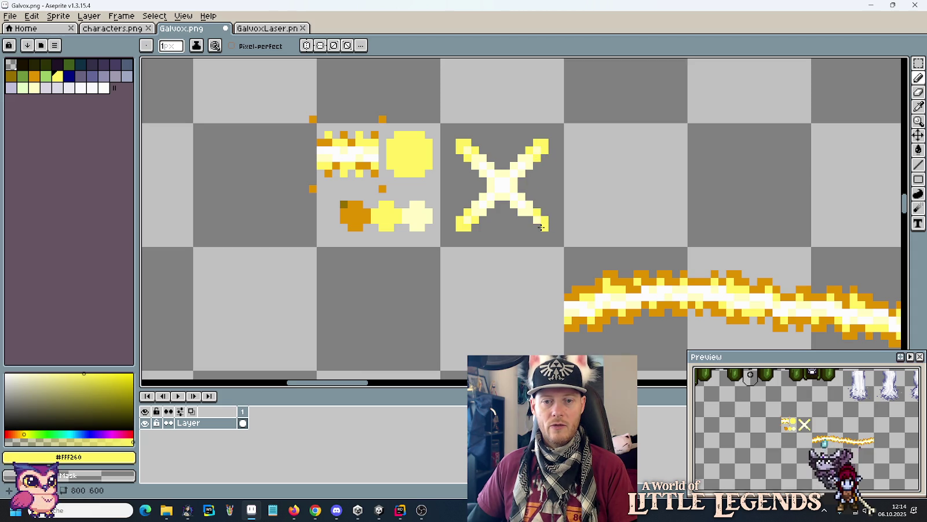
scroll(475, 260, down, 2)
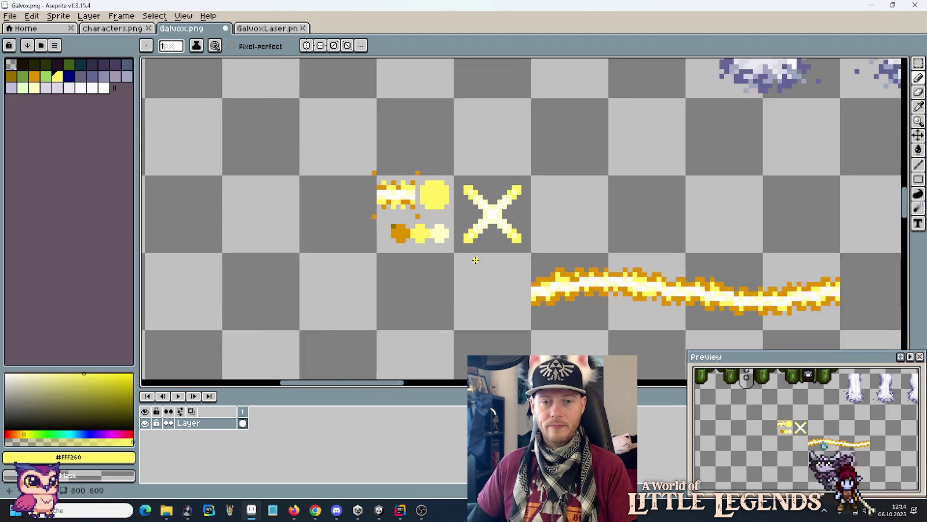
Step: Add dark orange #df9100 tip pixels to the ends of all four X arms
scroll(475, 260, up, 2)
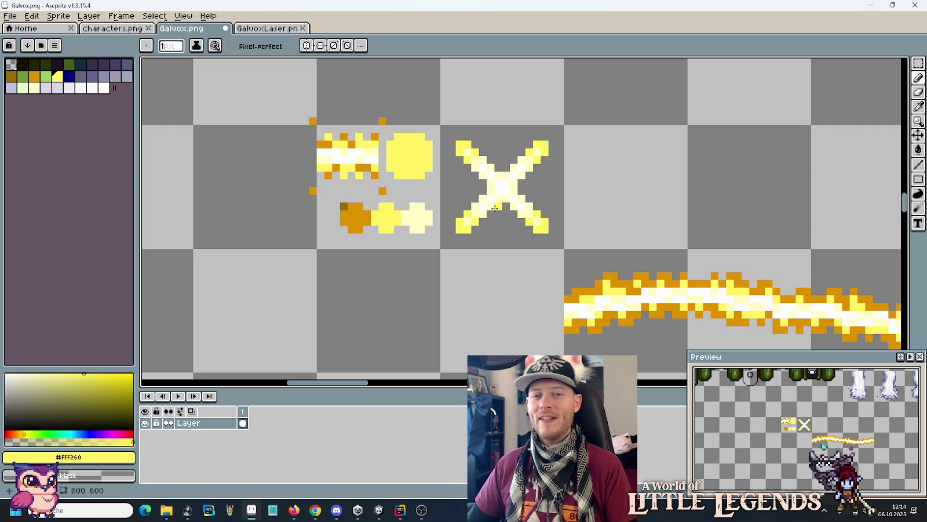
alt+click(365, 207)
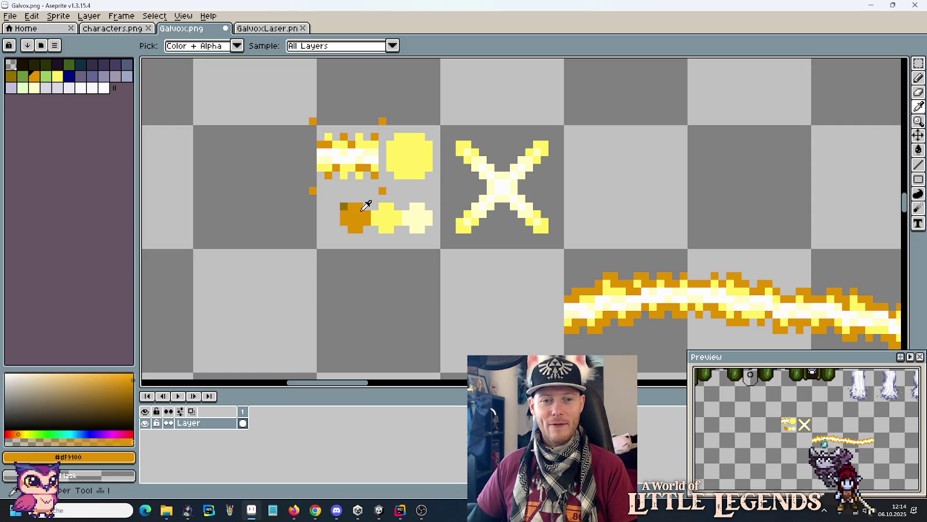
click(451, 237)
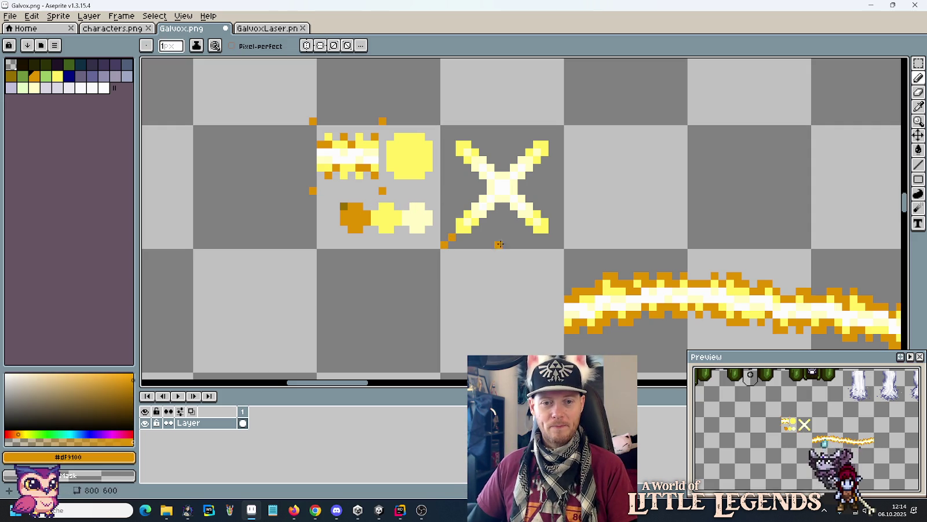
click(552, 237)
click(560, 244)
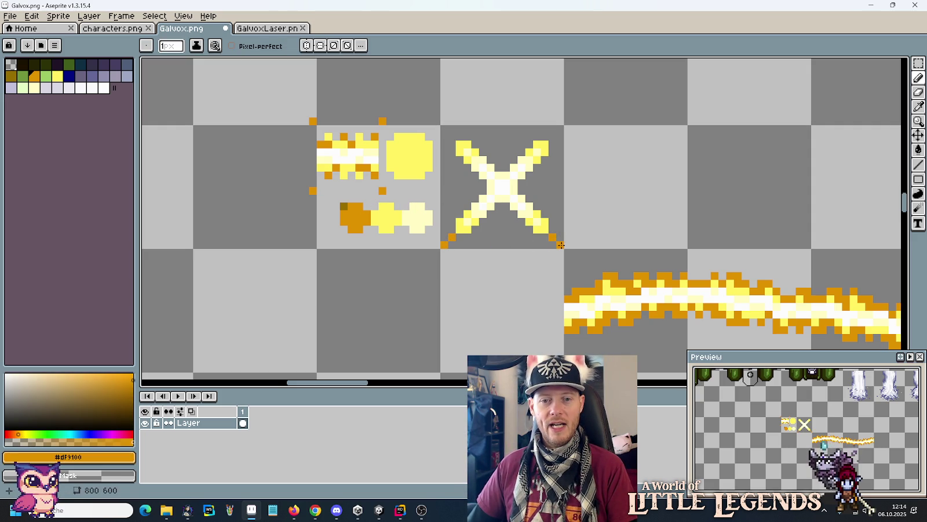
click(559, 128)
click(552, 135)
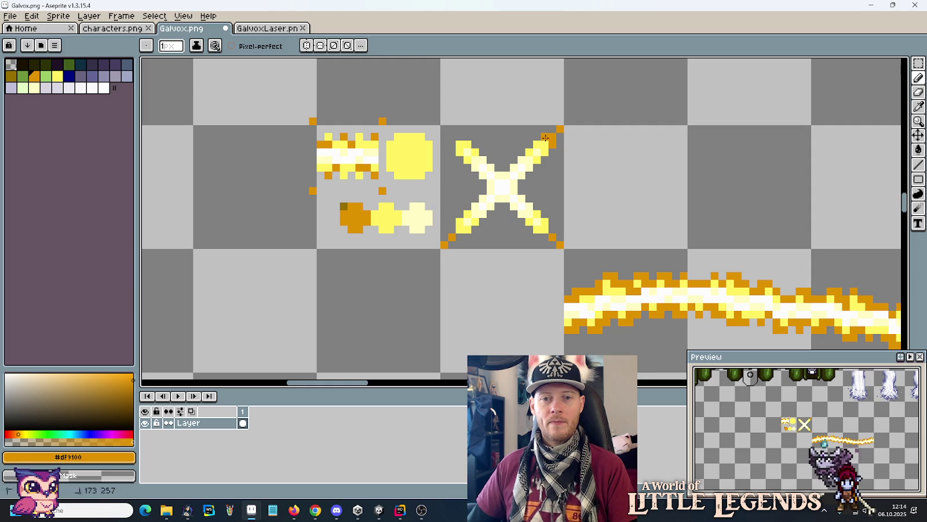
click(451, 135)
click(444, 128)
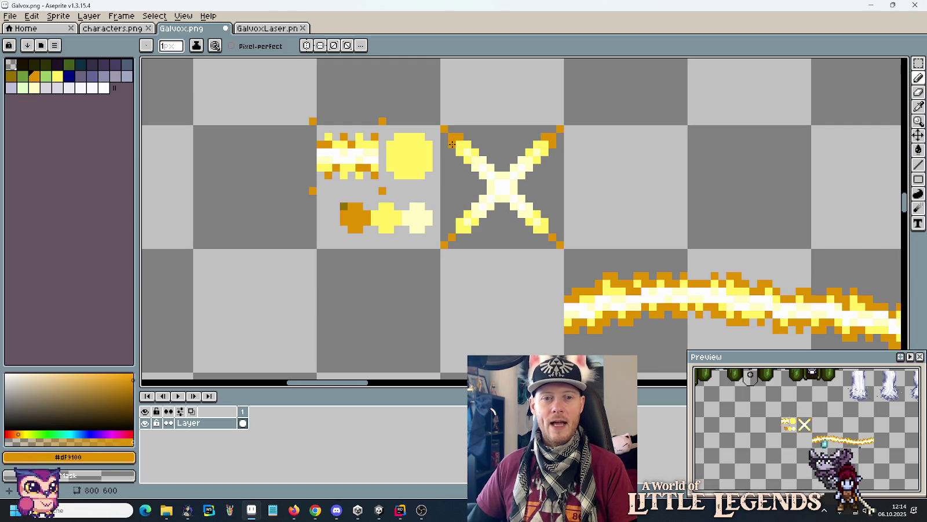
click(458, 237)
click(545, 237)
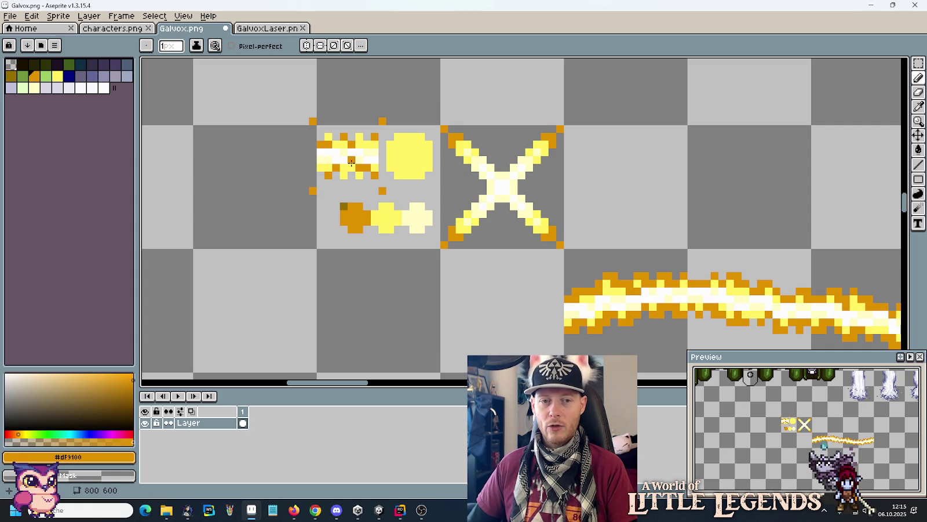
Step: Brighten the X's centre with #FFF260 yellow pixels and add an orange pixel on its right side
alt+click(406, 152)
click(500, 168)
click(480, 189)
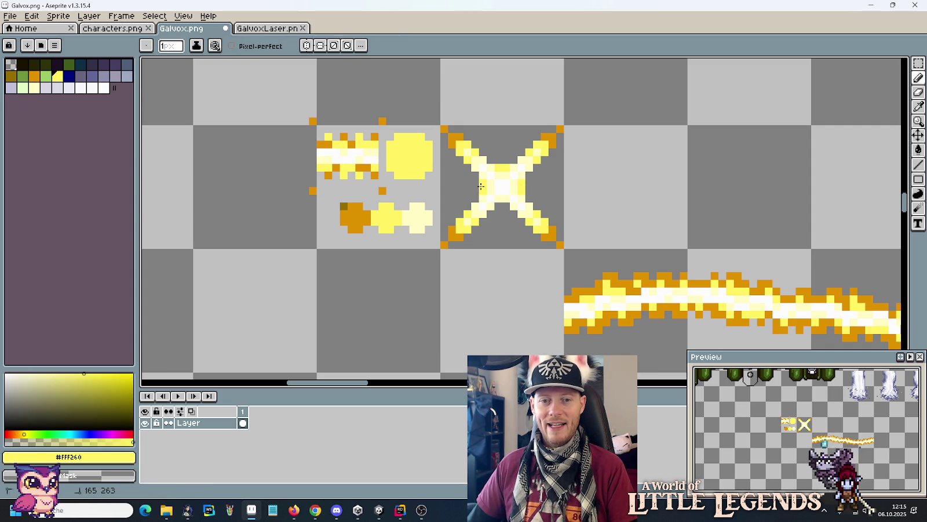
key(i)
alt+click(552, 233)
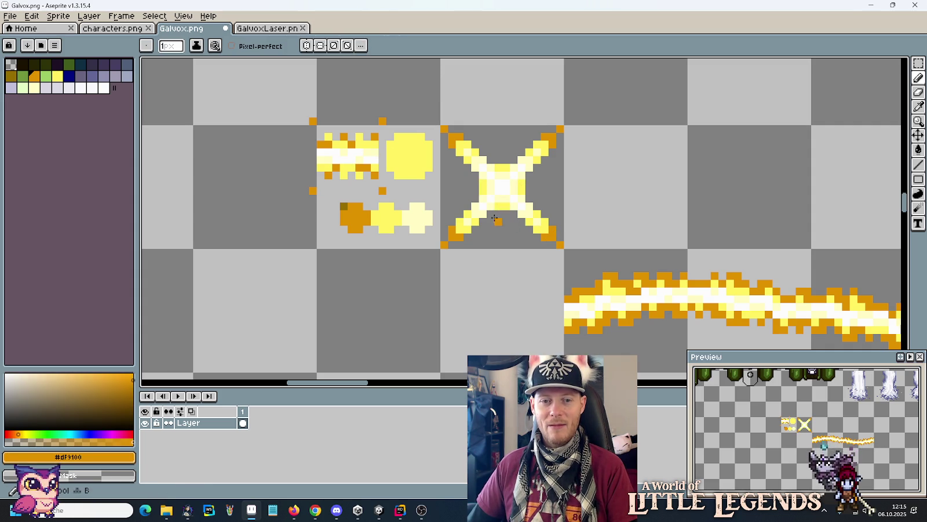
click(528, 190)
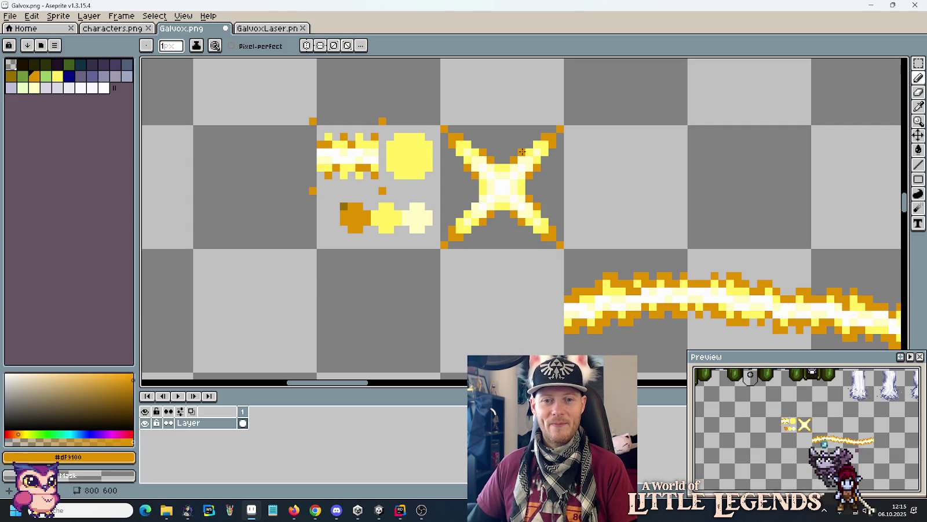
scroll(520, 244, down, 4)
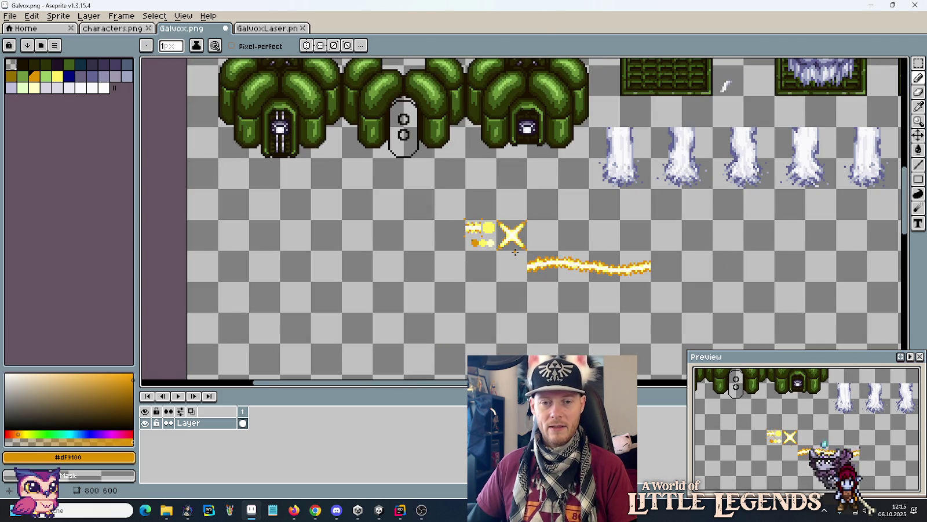
Step: Duplicate the X sparkle and place the copy below the original
scroll(515, 252, down, 2)
key(m)
drag(513, 180, 542, 200)
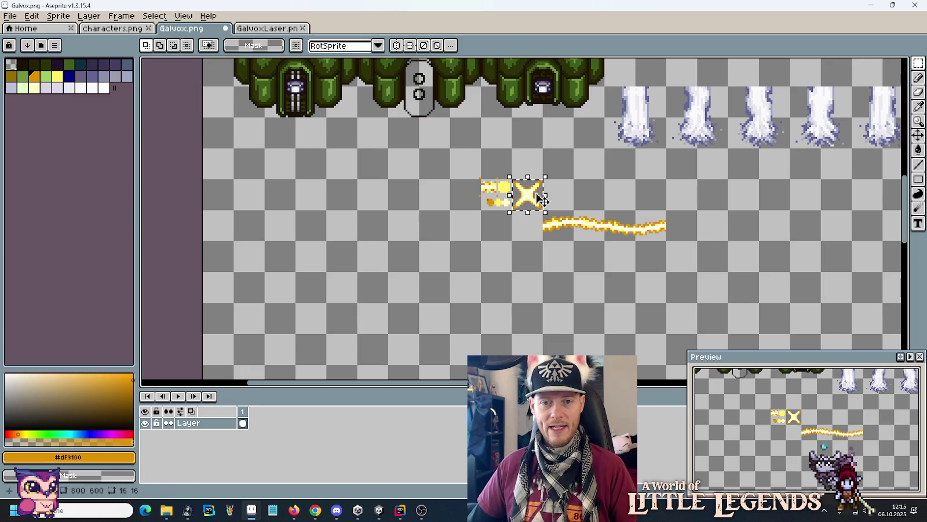
scroll(565, 159, up, 3)
drag(528, 274, 543, 167)
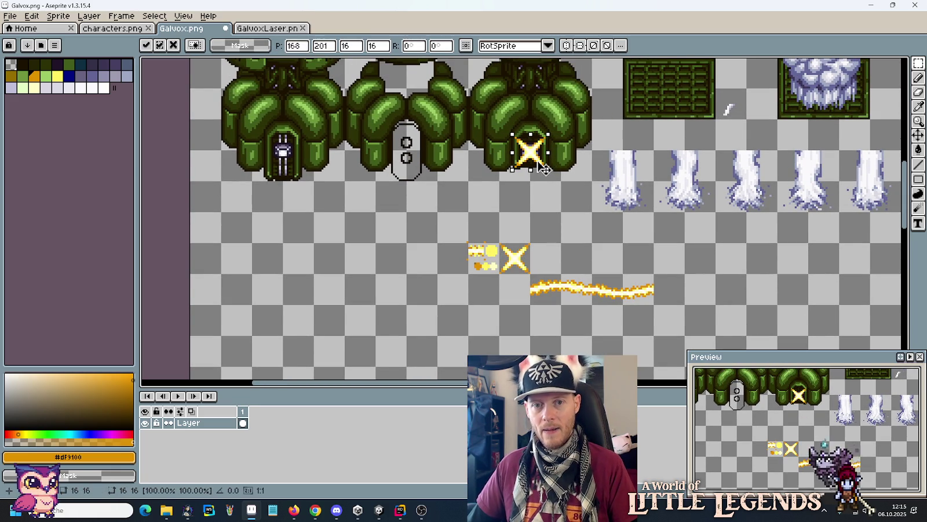
mouse_move(545, 168)
mouse_down()
mouse_move(420, 290)
mouse_move(512, 320)
mouse_up()
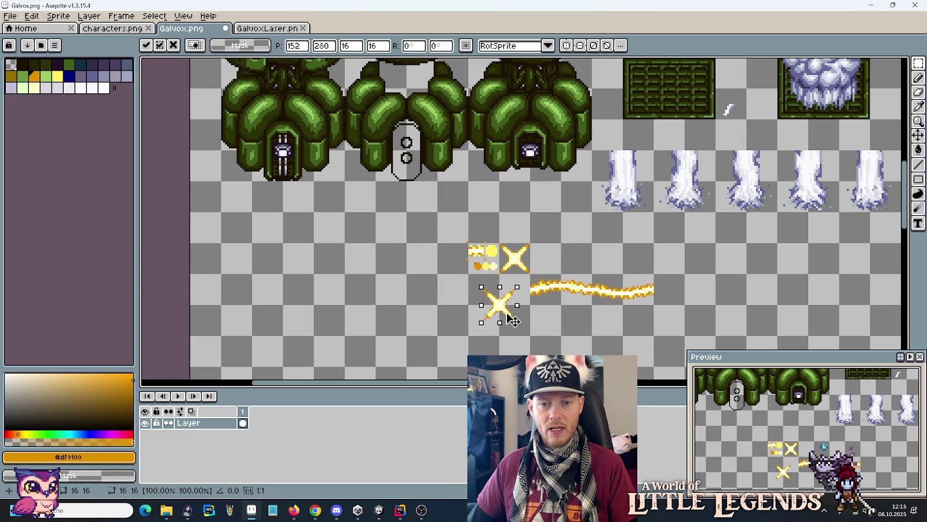
click(521, 151)
Step: Drop a copy of the tree door piece beside the new X sparkle
mouse_move(517, 162)
mouse_down()
mouse_move(544, 147)
mouse_move(451, 298)
mouse_up()
click(495, 319)
scroll(496, 319, down, 2)
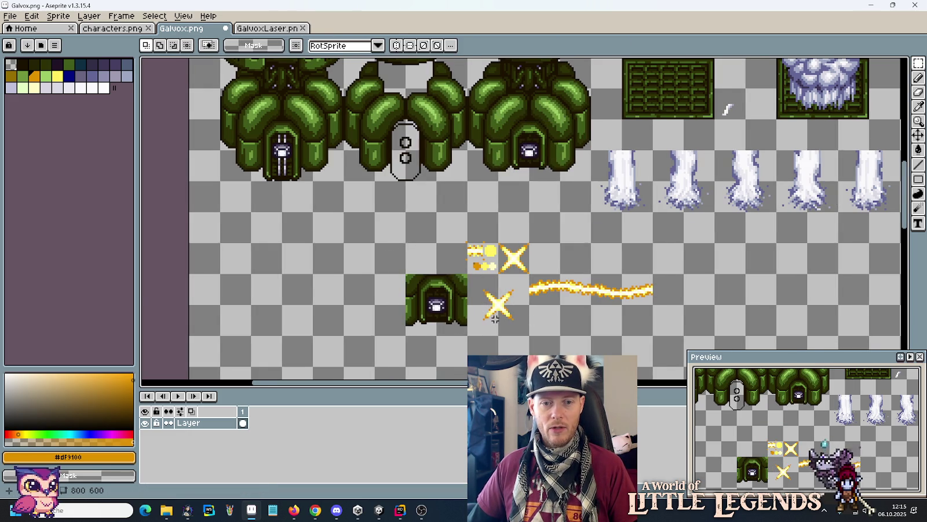
scroll(495, 318, up, 4)
scroll(504, 306, down, 2)
scroll(505, 302, up, 3)
scroll(507, 303, down, 5)
scroll(507, 302, up, 3)
scroll(506, 302, down, 5)
scroll(506, 302, up, 2)
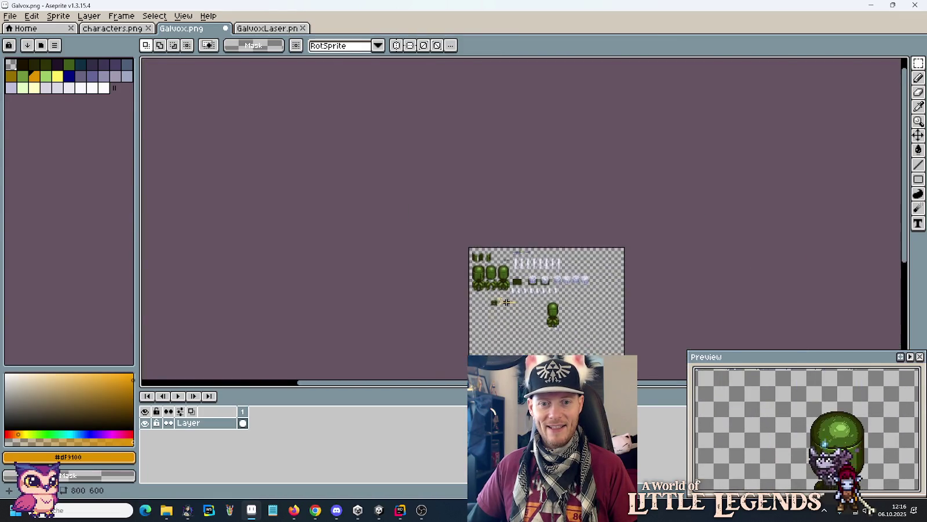
scroll(506, 302, up, 4)
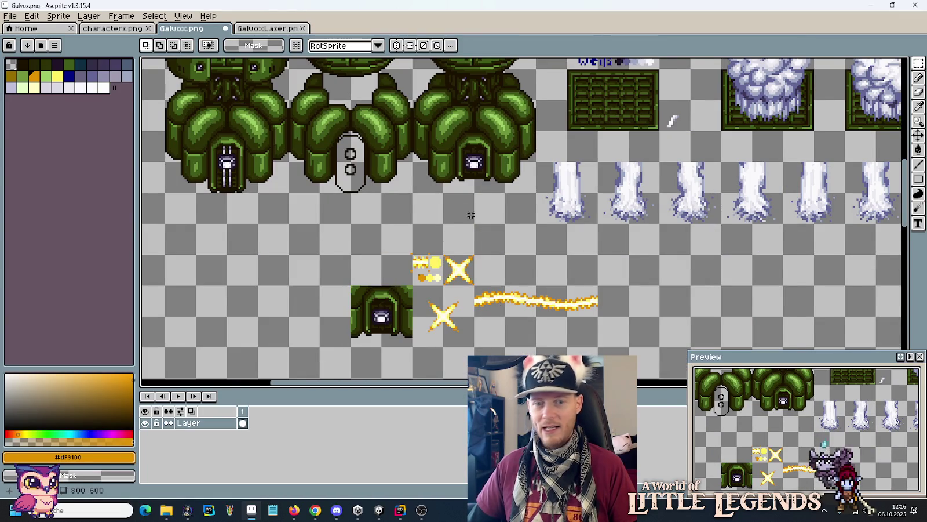
scroll(482, 225, down, 2)
scroll(455, 208, up, 2)
drag(460, 192, 491, 203)
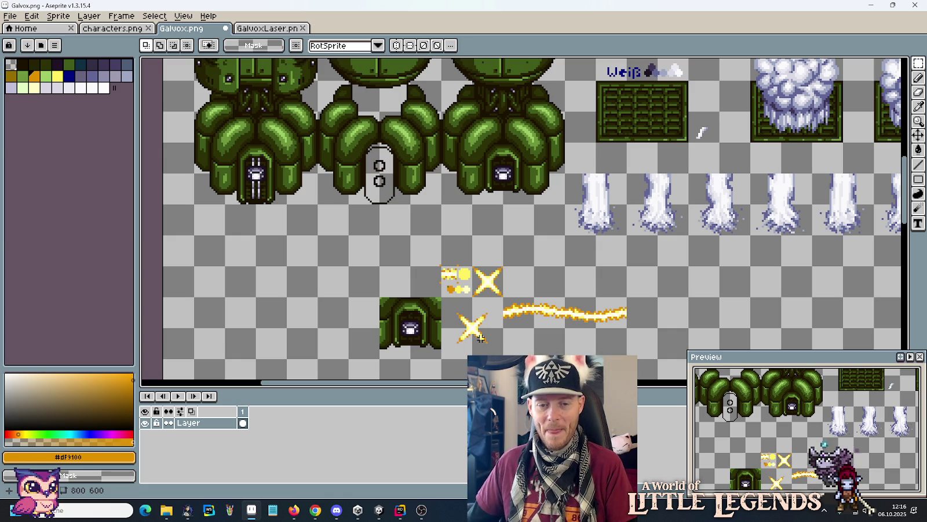
scroll(492, 321, up, 3)
Step: Draw long thin diagonal rays from each of the lower sparkle's four arm tips to the tile corners
drag(449, 315, 482, 259)
scroll(482, 259, up, 1)
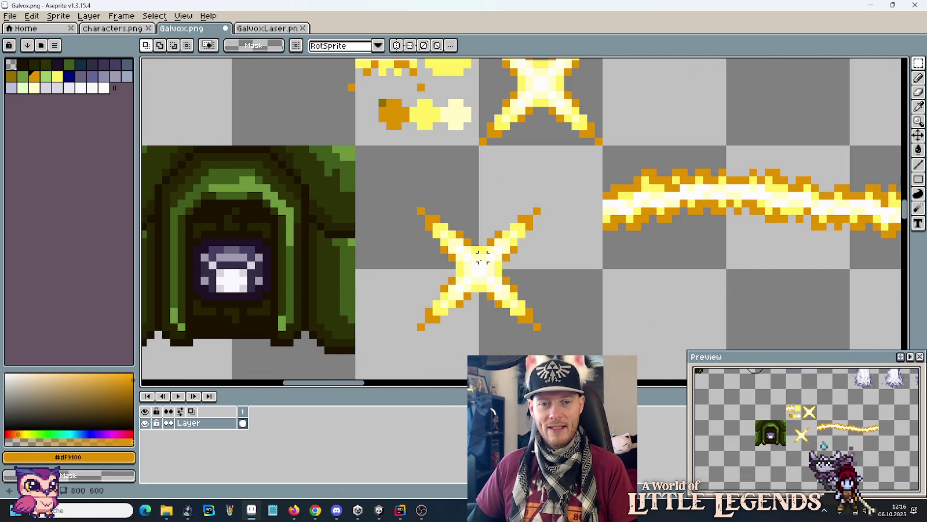
key(b)
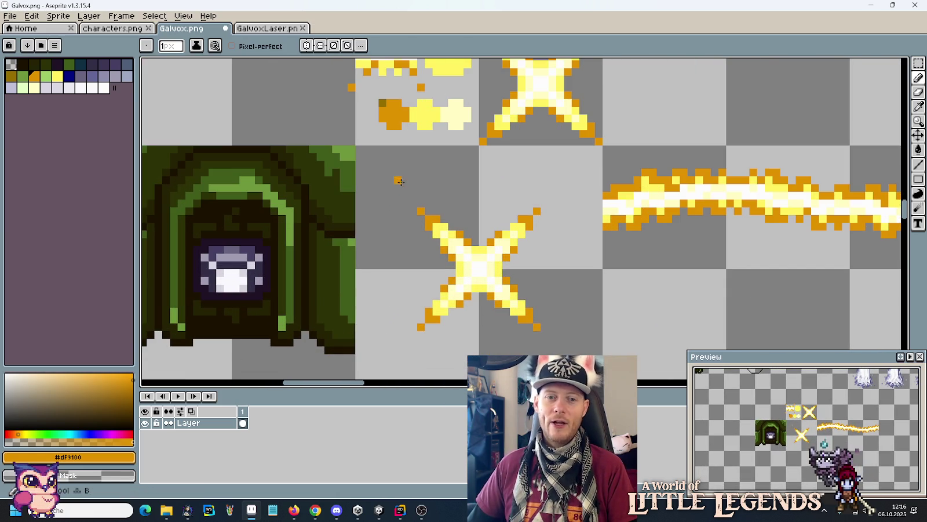
shift+click(366, 156)
click(537, 210)
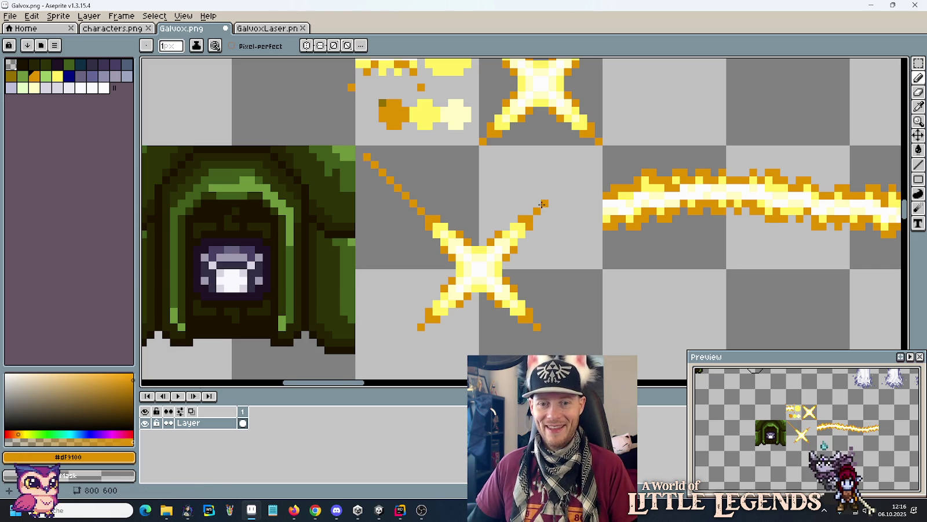
shift+click(591, 157)
scroll(577, 258, down, 3)
click(535, 281)
shift+click(590, 342)
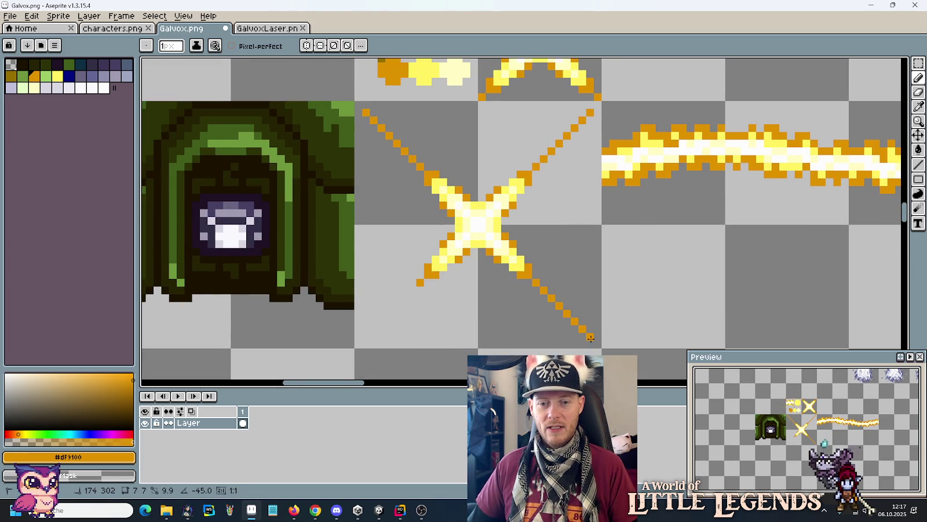
click(419, 283)
shift+click(363, 335)
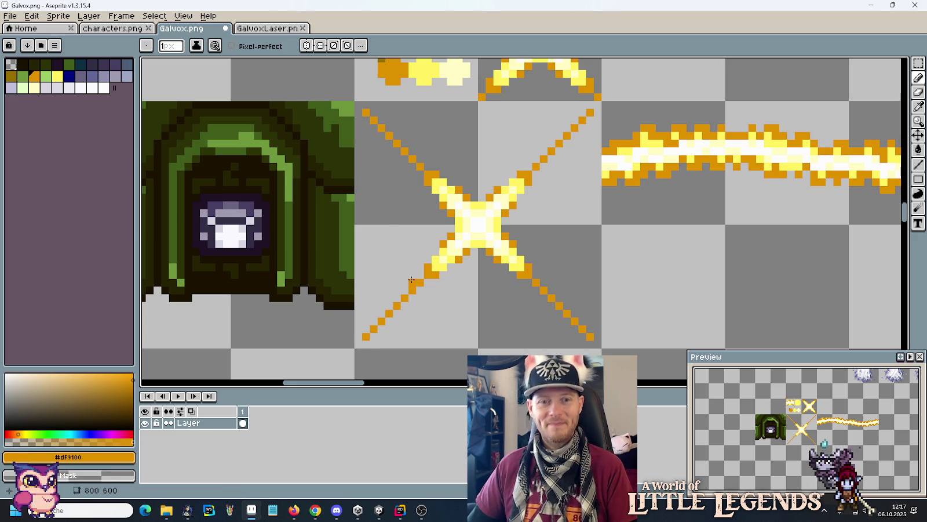
Step: Recolour the inner pixels of all four rays in the brighter yellow
key(i)
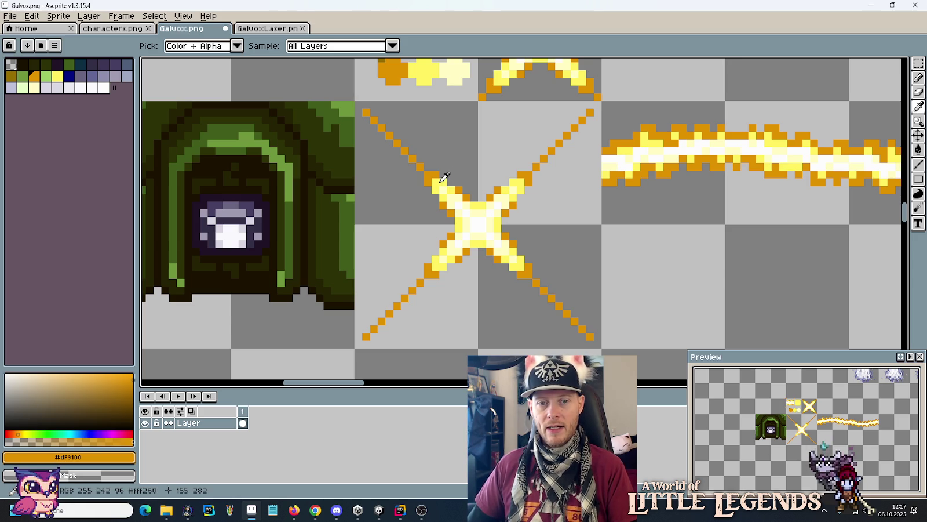
click(520, 185)
click(521, 181)
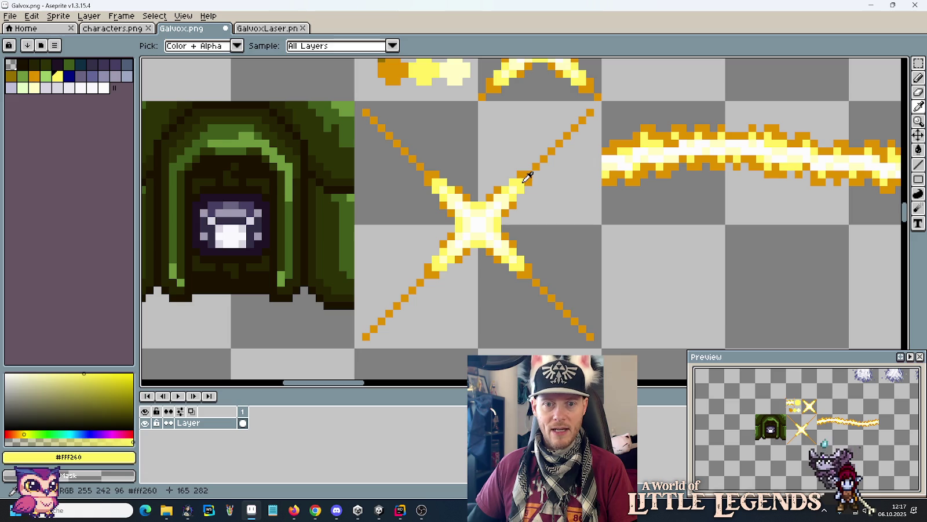
drag(566, 135, 548, 150)
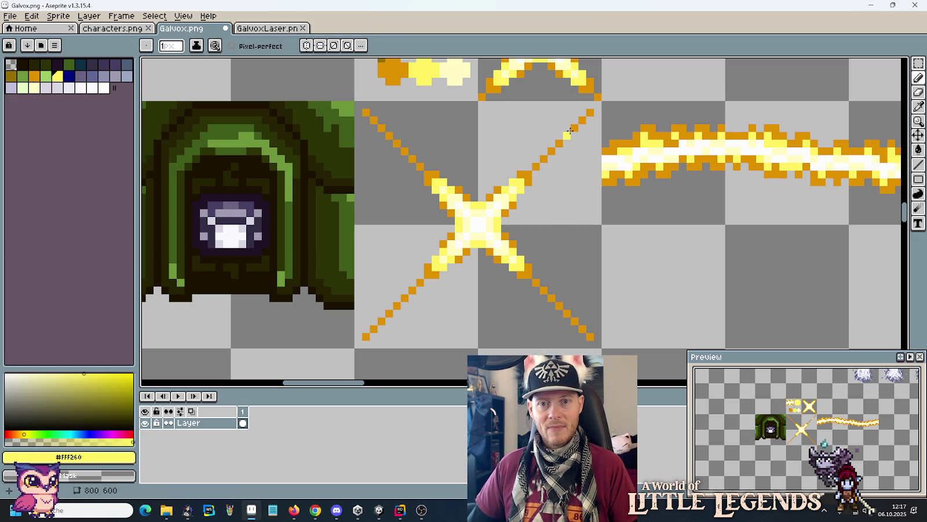
drag(381, 128, 397, 144)
drag(380, 320, 397, 305)
drag(575, 321, 559, 306)
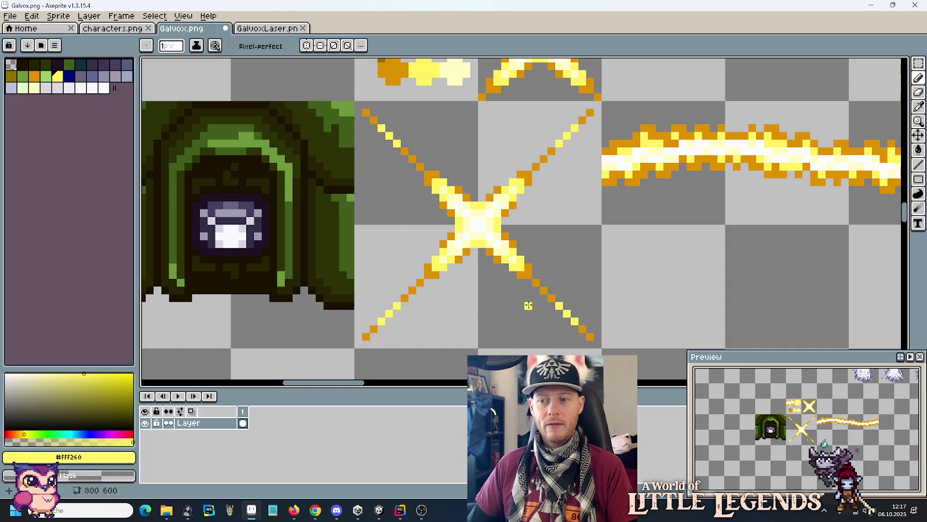
Step: Lighten the ray pixels nearest the centre to pale yellow #fffbc4 on all four rays
alt+click(463, 243)
click(408, 296)
click(412, 289)
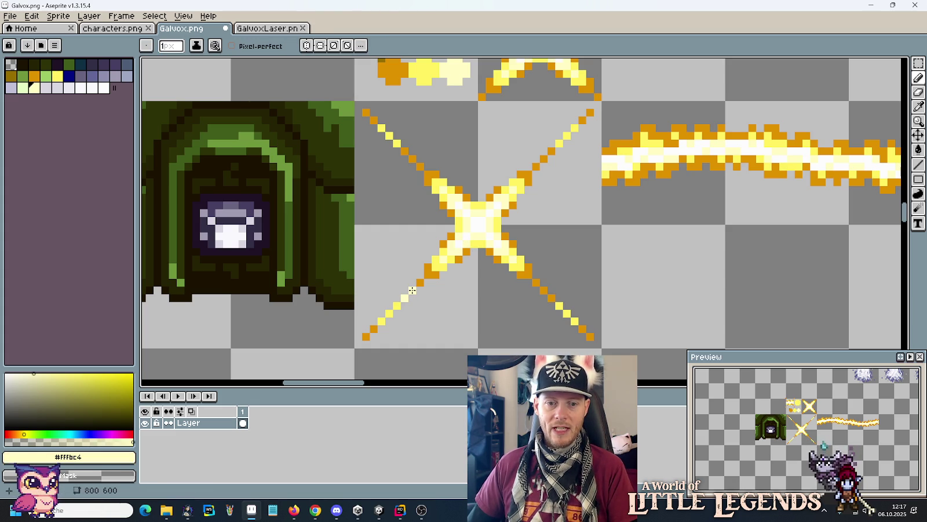
click(544, 289)
click(536, 281)
click(529, 274)
click(420, 282)
click(427, 274)
click(404, 150)
click(411, 158)
click(419, 166)
click(552, 150)
click(543, 158)
click(535, 166)
scroll(563, 256, down, 4)
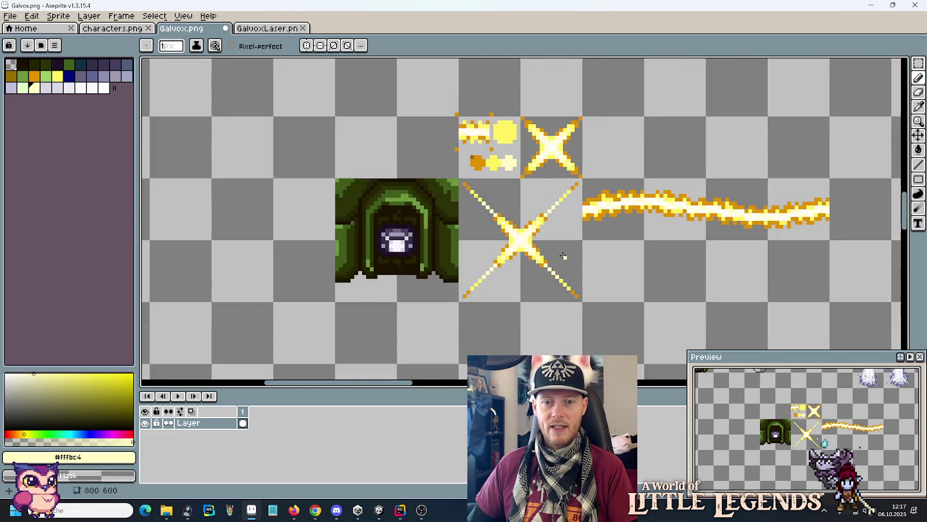
Step: Try a copy of the lower star over the upper tree, then discard it
scroll(563, 256, down, 1)
key(m)
drag(574, 279, 510, 216)
scroll(554, 237, up, 1)
mouse_move(545, 284)
mouse_down()
mouse_move(542, 255)
mouse_move(575, 131)
mouse_move(578, 154)
mouse_up()
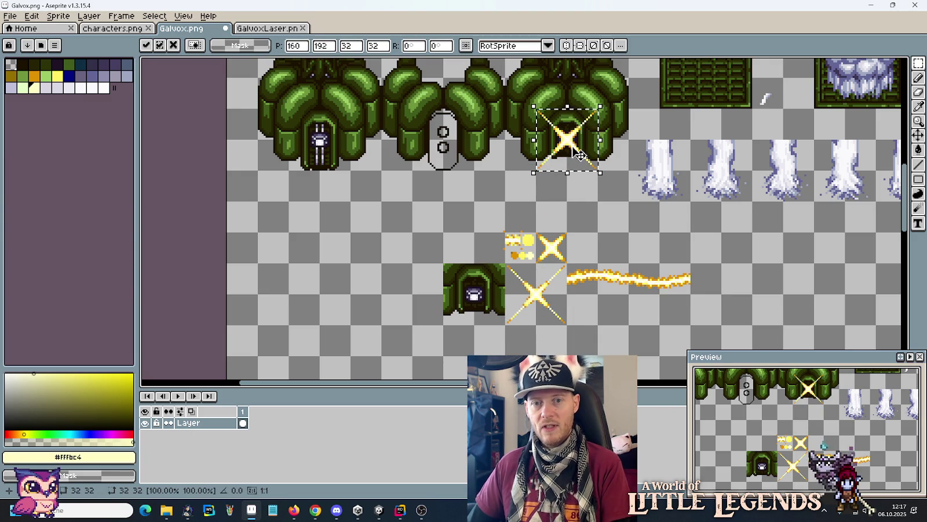
key(Escape)
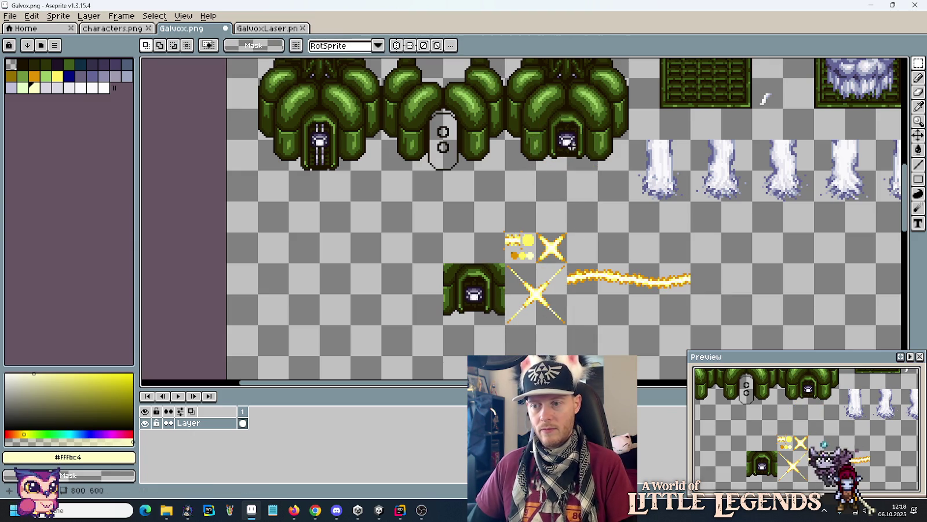
Step: Zoom in on the X sparkle and pick near-white #FDFDFD for the Pencil
scroll(536, 301, up, 3)
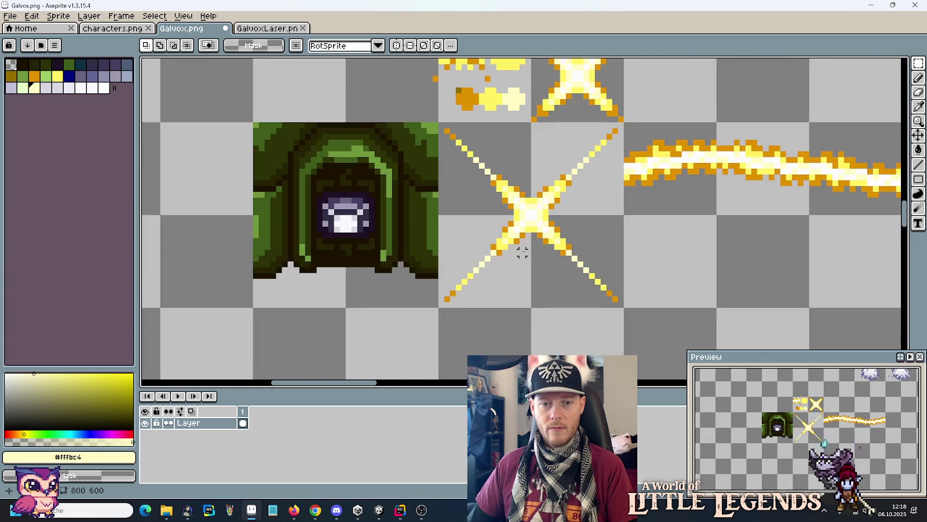
scroll(515, 271, up, 1)
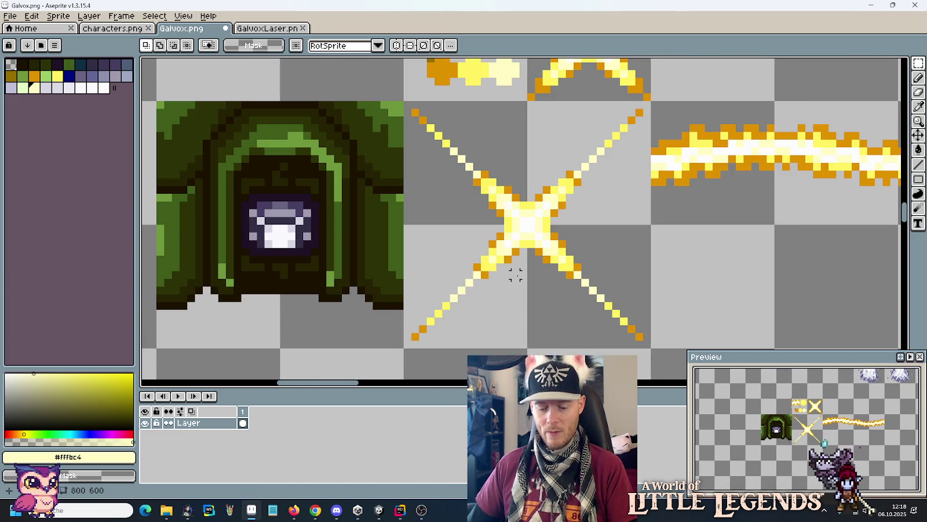
scroll(515, 275, up, 2)
key(b)
alt+click(516, 231)
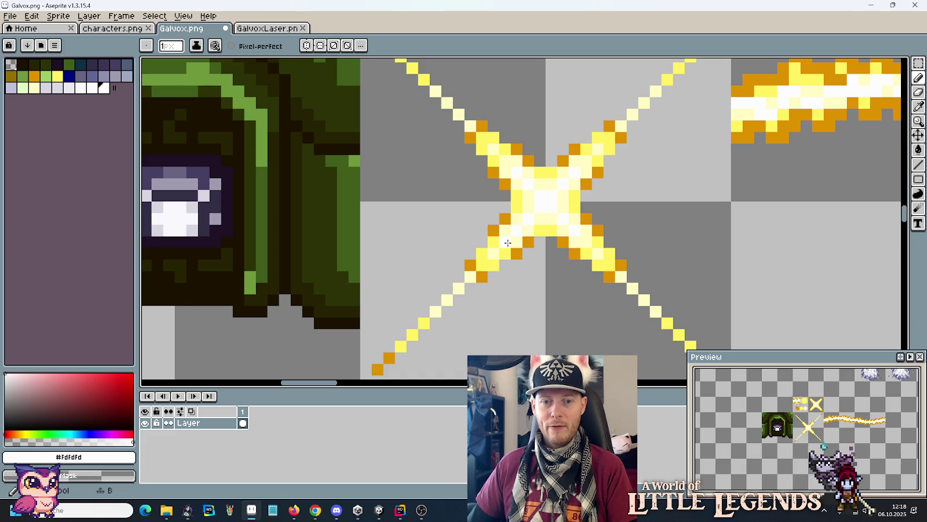
Step: Whiten pixels on both lower diagonals and below centre, then clear orange edge pixels off the lower-left arm
click(482, 265)
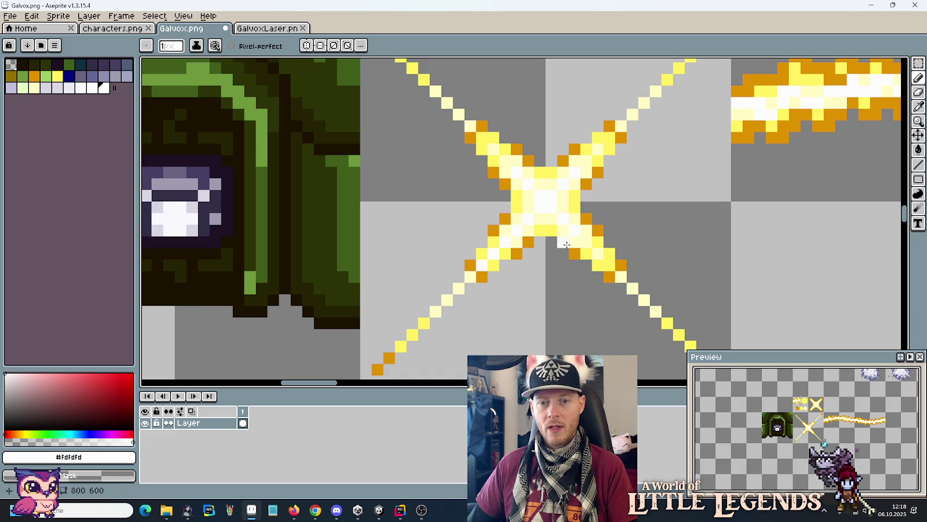
click(608, 264)
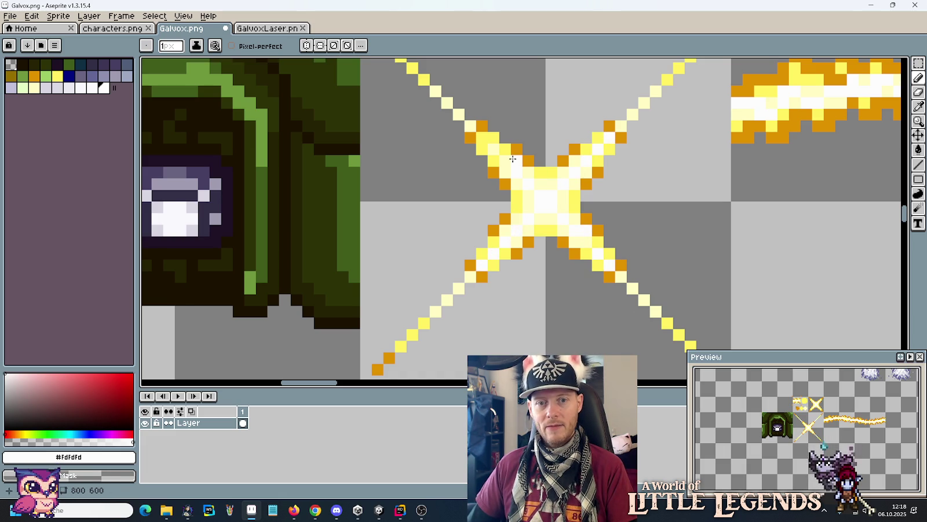
click(539, 252)
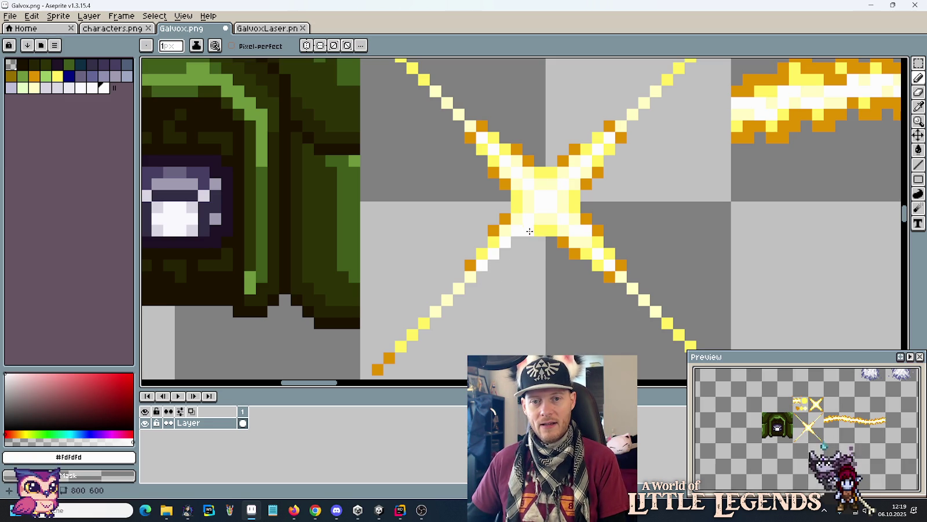
drag(511, 217, 468, 260)
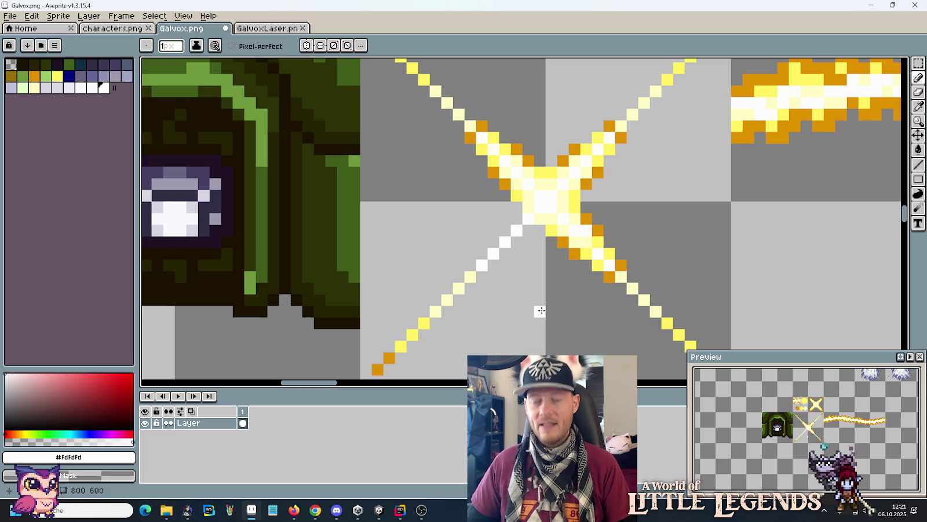
Step: Sample orange #df9100 from the sparkle and pencil orange edge pixels along the lower-left arm
scroll(528, 249, down, 1)
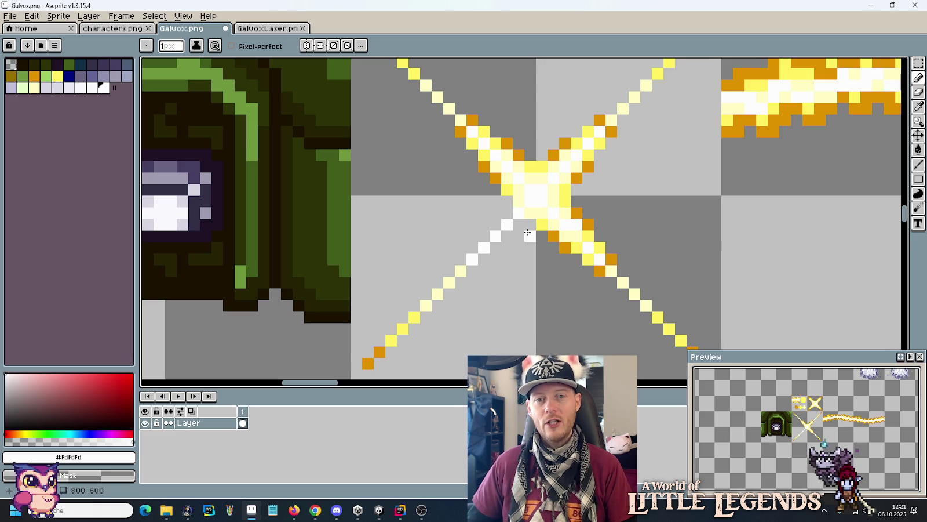
key(i)
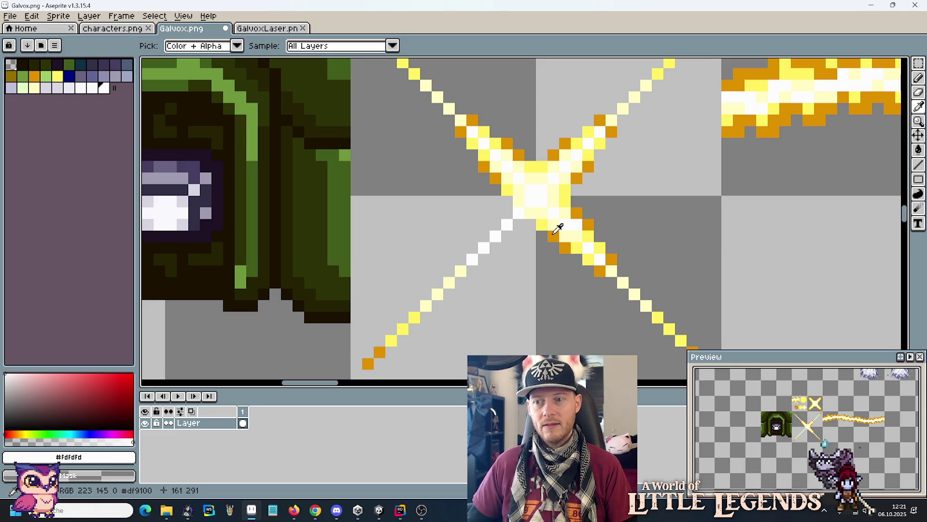
click(554, 231)
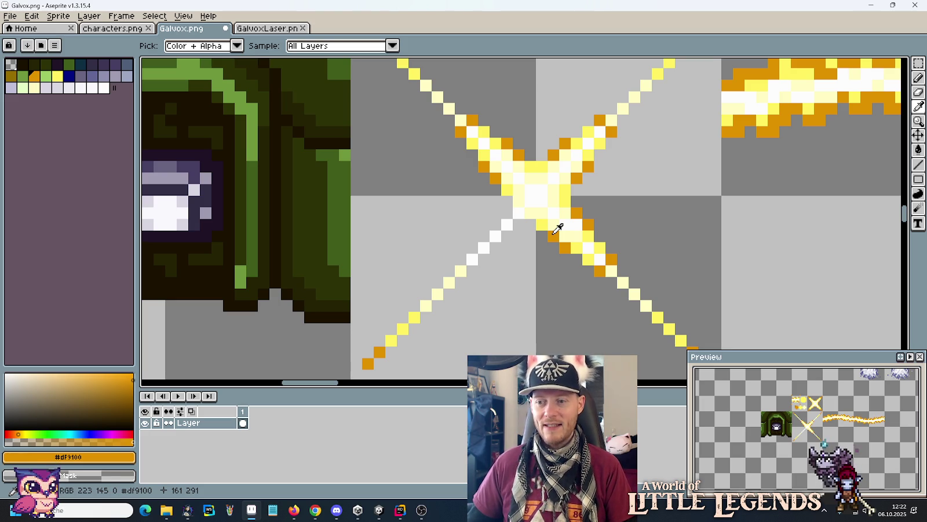
click(472, 270)
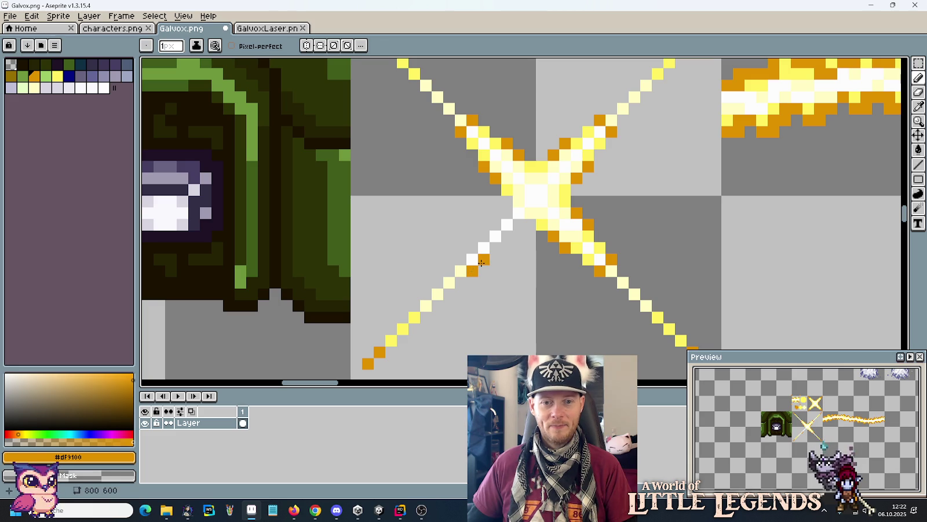
click(458, 285)
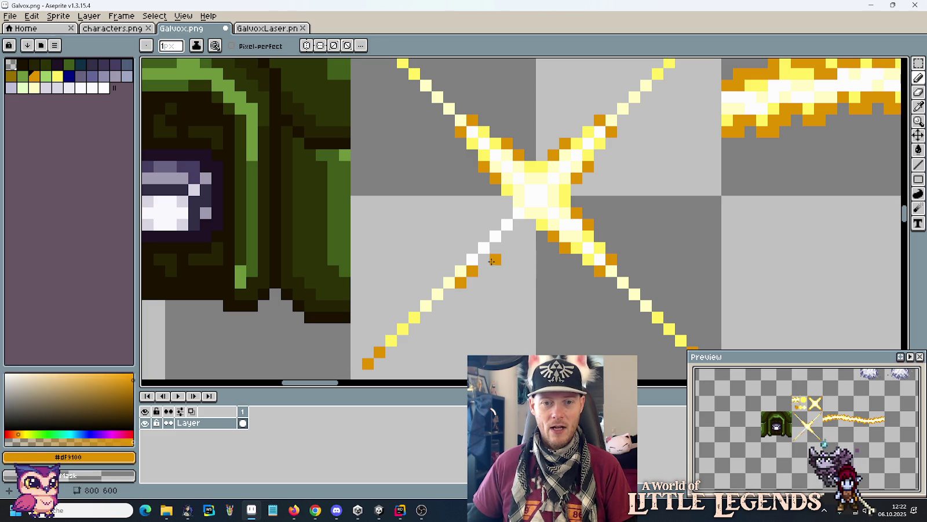
click(484, 261)
click(450, 271)
click(461, 259)
click(472, 248)
Step: Sample yellow #FFF260 and add yellow pixels along the lower-left arm
key(alt)
click(555, 240)
click(495, 247)
click(507, 236)
click(519, 224)
click(484, 236)
click(495, 224)
click(507, 213)
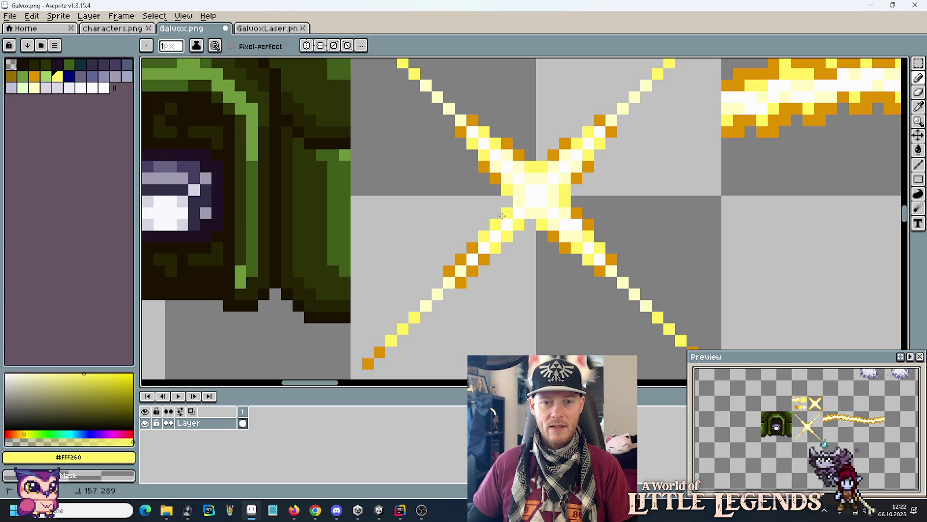
scroll(510, 293, down, 5)
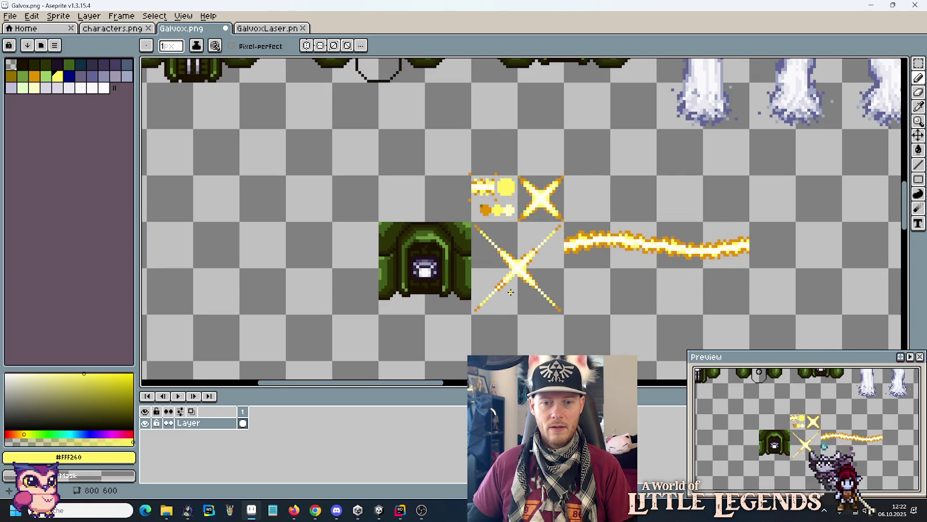
Step: Delete the X sparkle's right half and its upper-left arm
scroll(510, 292, up, 2)
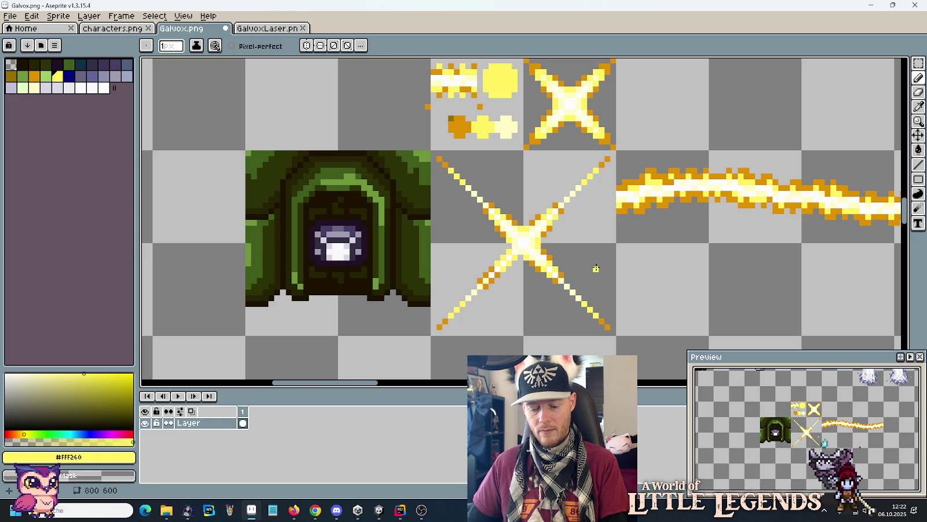
key(m)
drag(596, 268, 599, 269)
key(Delete)
drag(597, 216, 594, 213)
key(Delete)
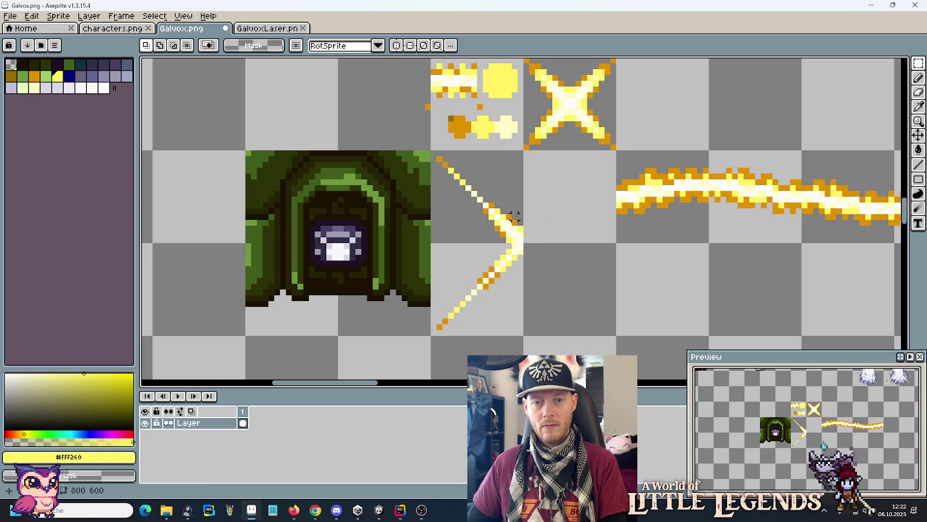
drag(515, 216, 510, 220)
key(Delete)
Step: Copy the corrected lower-left arm and flip the copy vertically to form the upper-left arm
mouse_move(507, 264)
mouse_down()
mouse_move(511, 290)
mouse_move(513, 227)
mouse_up()
key(ctrl+c)
key(ctrl+v)
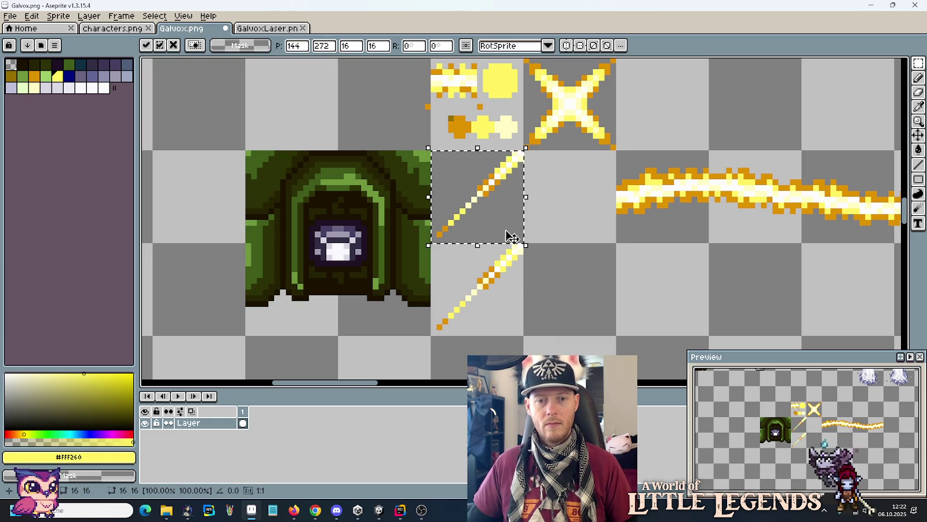
click(32, 16)
click(71, 182)
key(ctrl+d)
Step: Copy the rebuilt left half and flip it horizontally to complete the symmetrical X
mouse_move(480, 216)
mouse_down()
mouse_move(486, 286)
mouse_move(554, 286)
mouse_up()
key(ctrl+c)
key(ctrl+v)
click(32, 16)
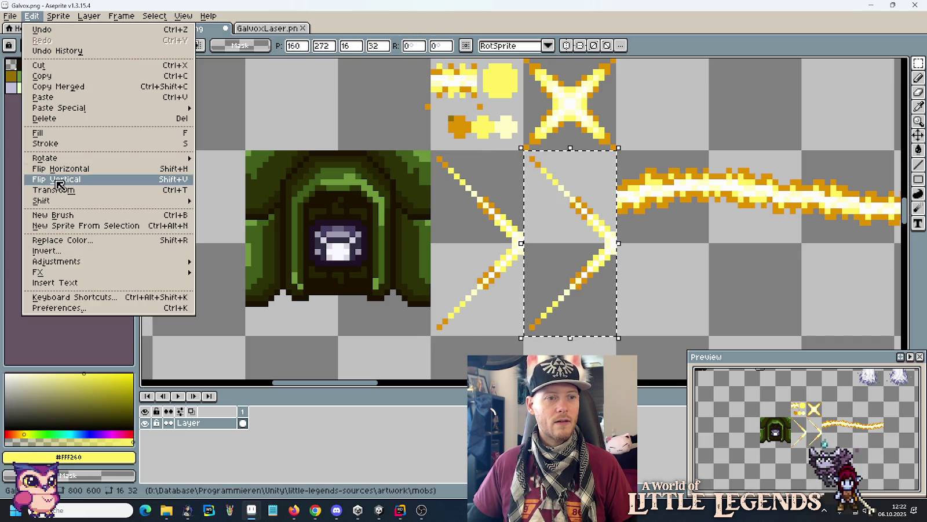
click(60, 169)
key(ctrl+d)
scroll(617, 263, down, 1)
scroll(618, 263, down, 2)
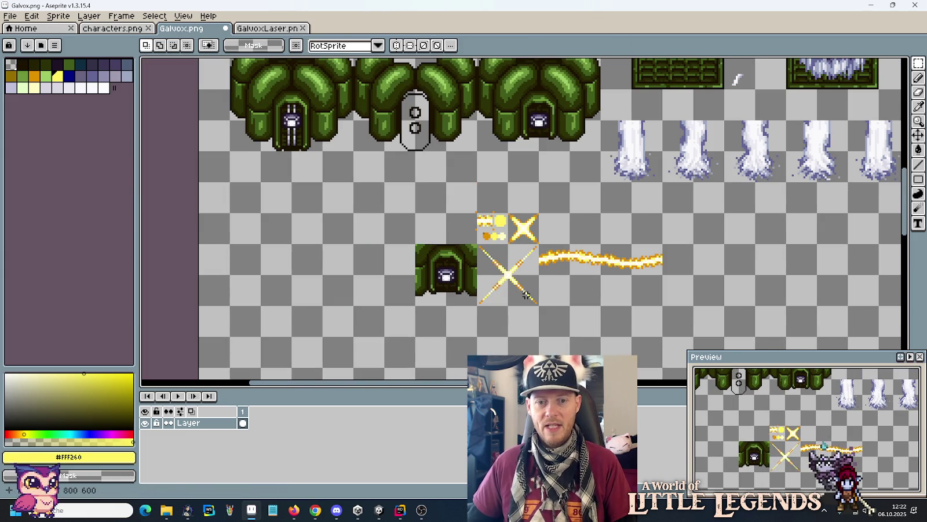
Step: Try a copy of the X sparkle on the dome, then cancel it
drag(479, 246, 535, 303)
scroll(556, 301, up, 2)
drag(523, 342, 553, 192)
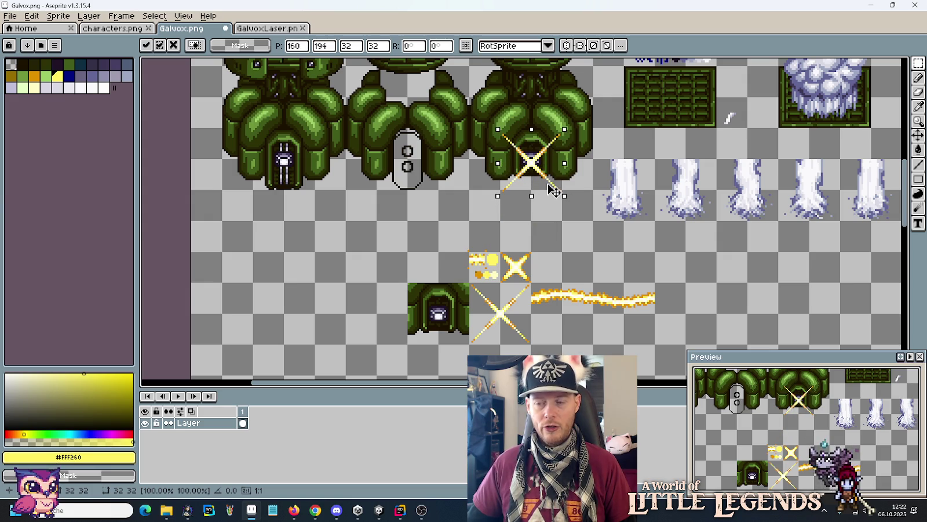
key(Escape)
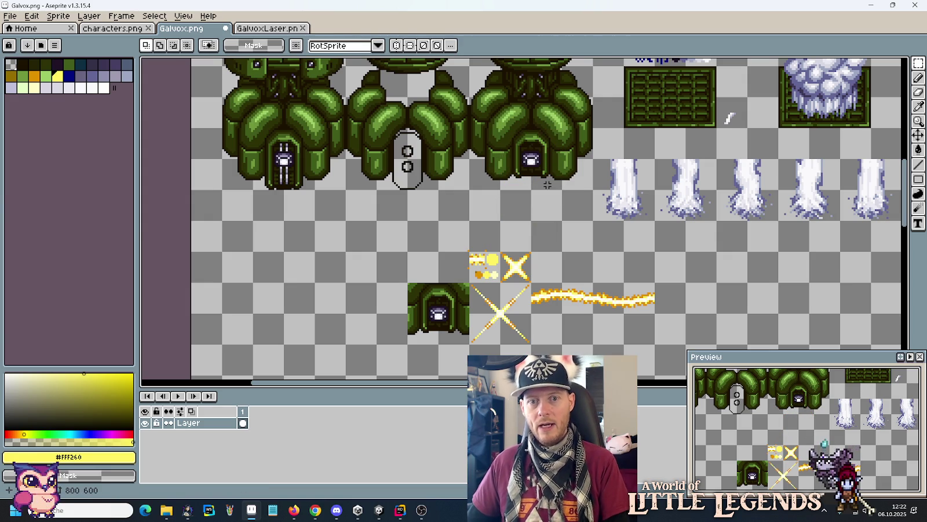
Step: Copy the X sparkle's tile one tile to the left and commit it
drag(532, 281, 469, 345)
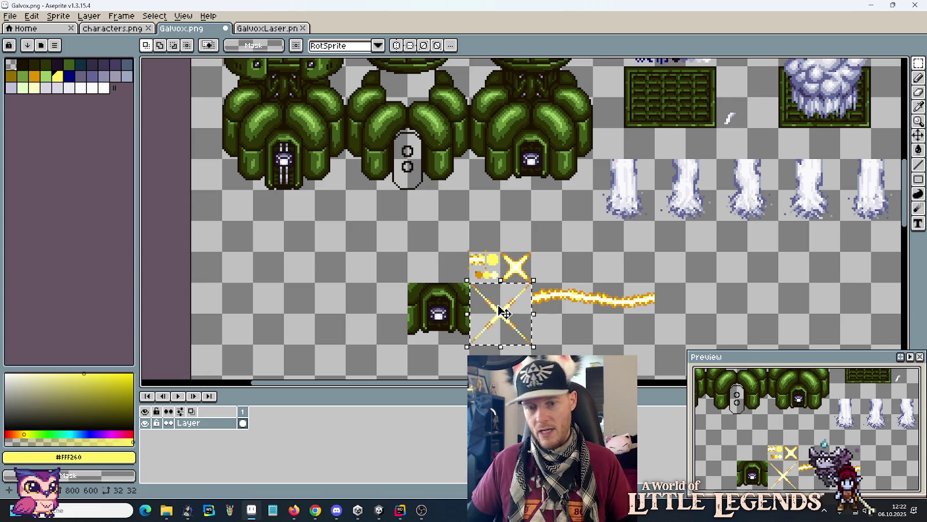
scroll(569, 325, down, 3)
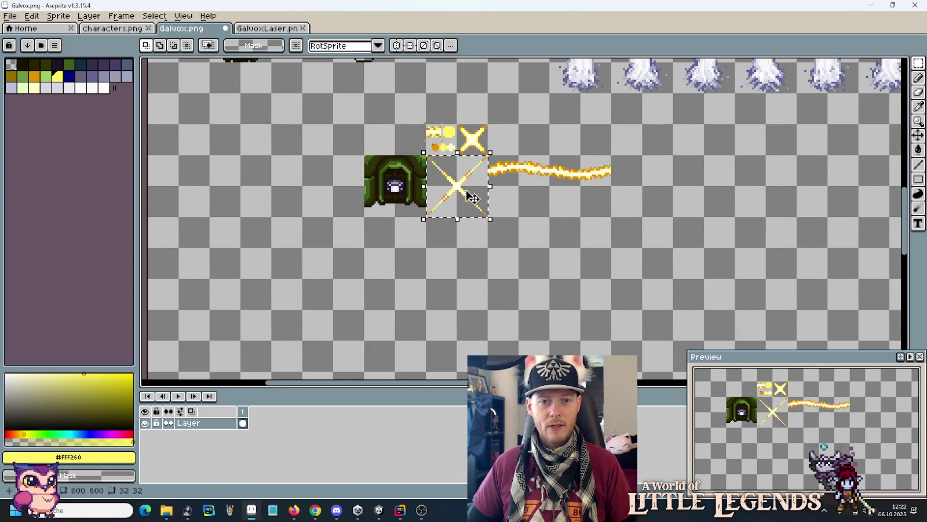
mouse_move(469, 209)
mouse_down()
mouse_move(394, 185)
mouse_move(333, 185)
mouse_up()
click(470, 197)
ctrl+drag(471, 197, 406, 197)
key(Return)
scroll(418, 213, up, 4)
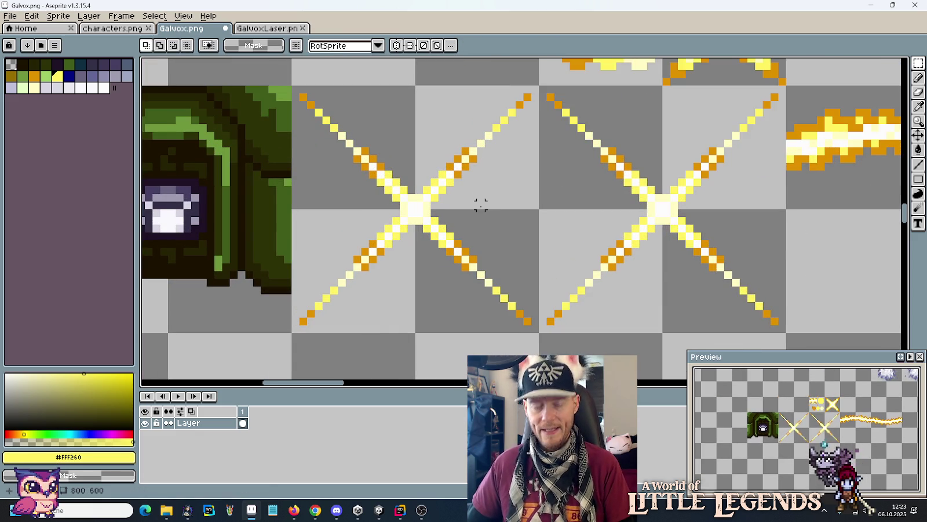
Step: Delete the left cross's right half and upper-left arm
scroll(458, 204, up, 1)
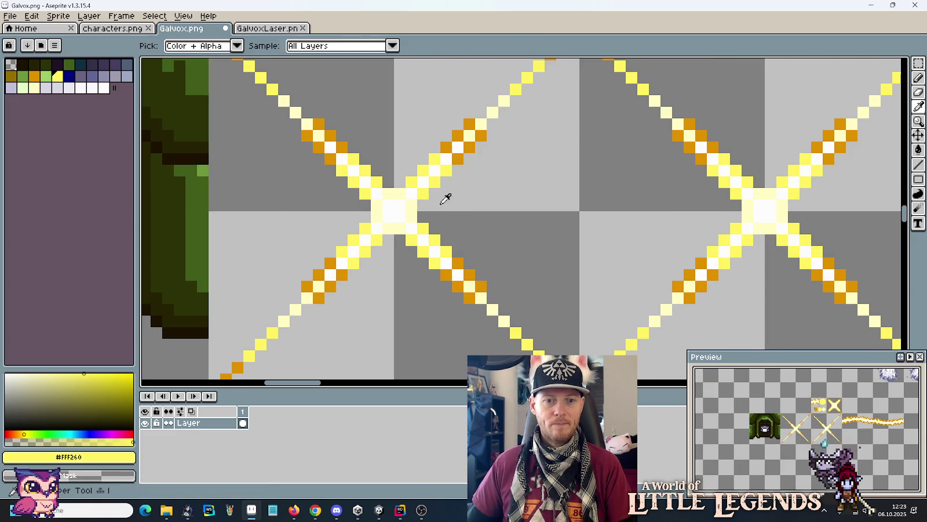
key(b)
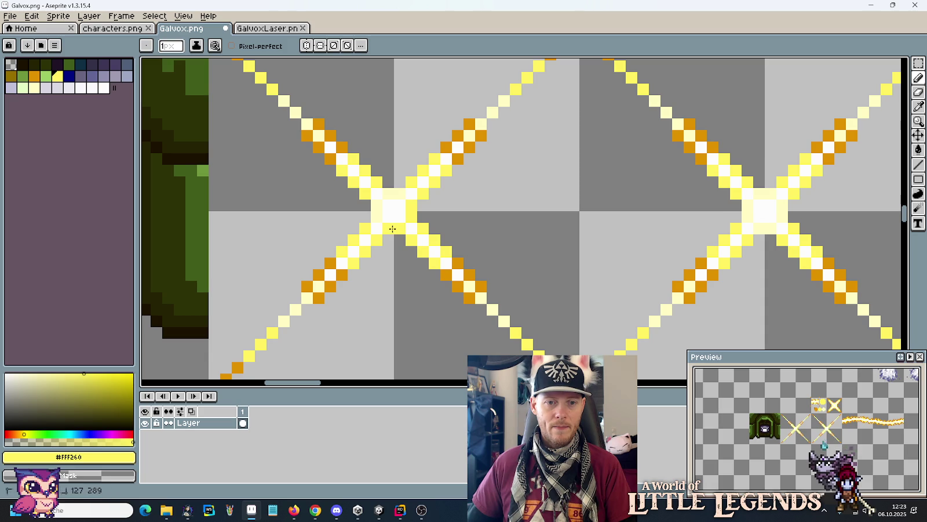
scroll(461, 226, down, 1)
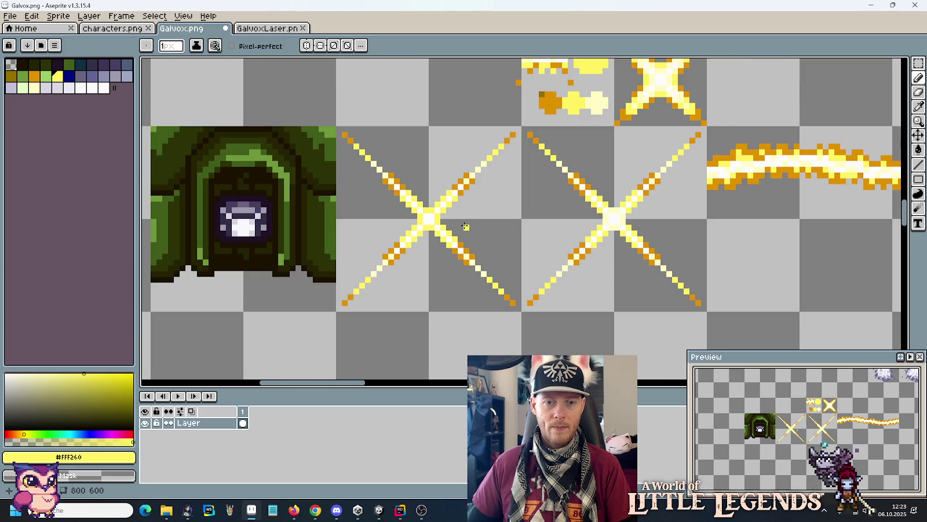
scroll(463, 226, up, 1)
drag(413, 269, 458, 213)
key(m)
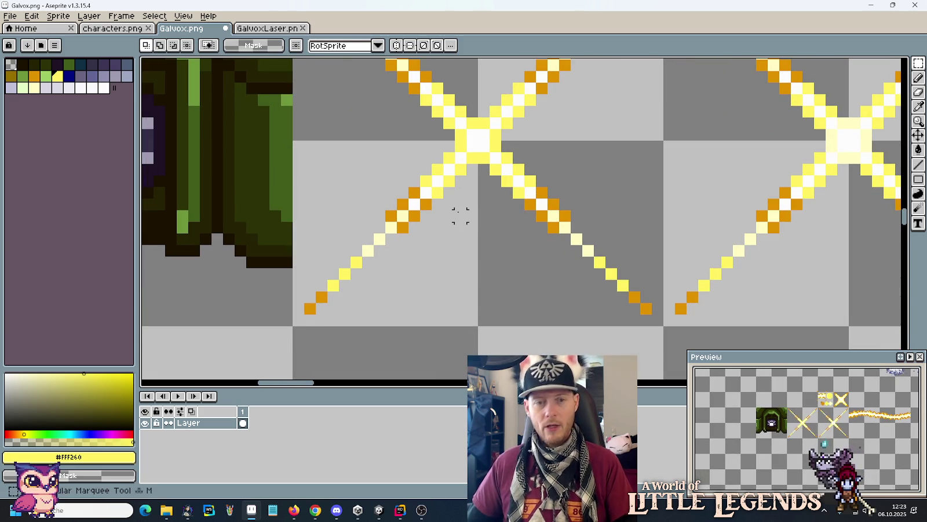
scroll(521, 195, down, 1)
drag(541, 123, 528, 182)
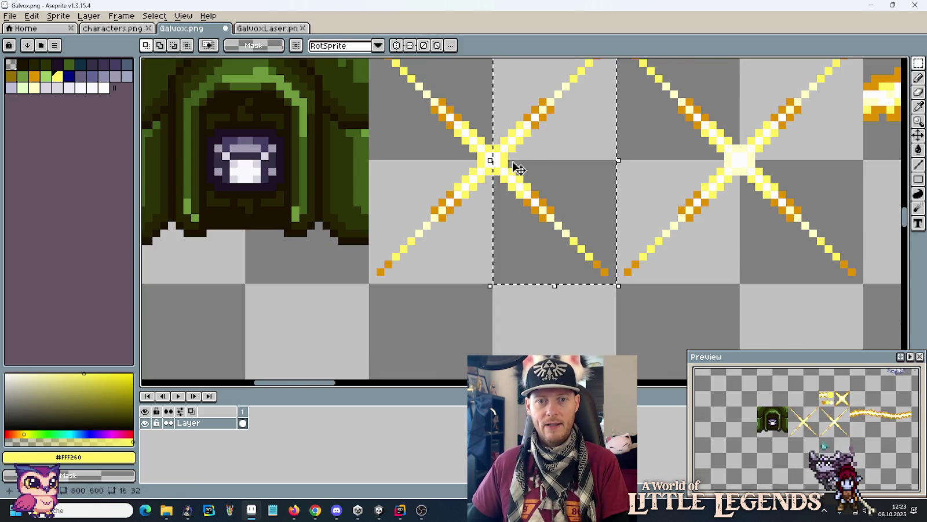
key(Delete)
drag(429, 93, 460, 128)
key(Delete)
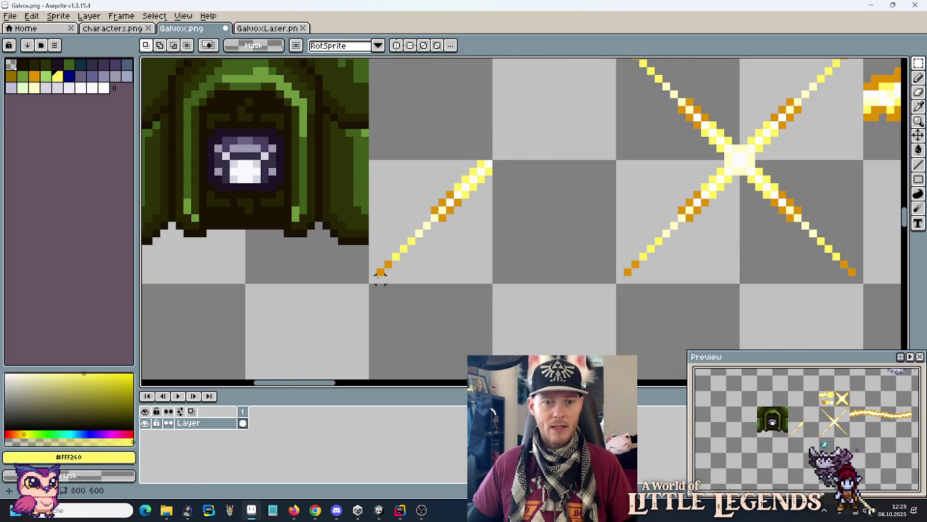
Step: Shift the remaining lower-left arm up-right and pick its pale yellow #fffbc4
mouse_move(368, 284)
mouse_down()
mouse_move(452, 186)
mouse_move(472, 180)
mouse_up()
drag(445, 235, 453, 227)
key(Return)
key(ctrl+d)
drag(368, 280, 456, 196)
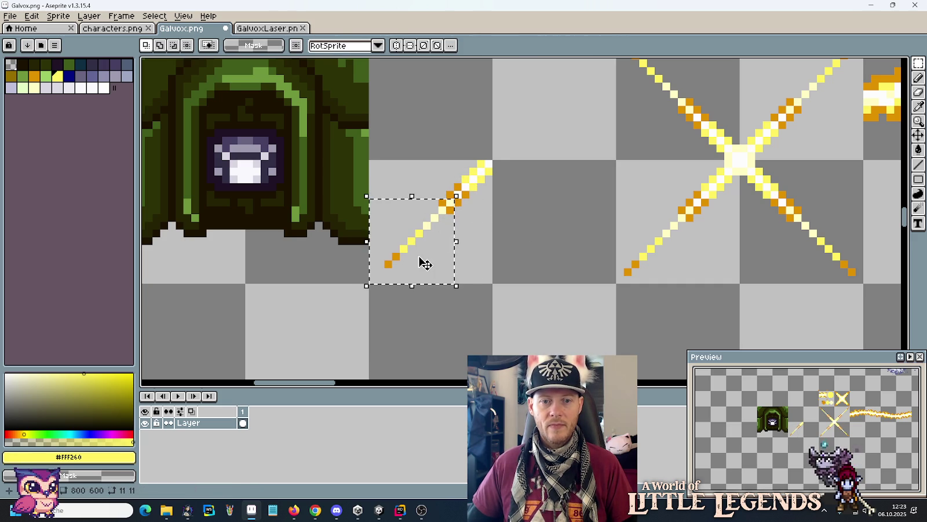
drag(425, 264, 433, 255)
key(b)
alt+click(466, 187)
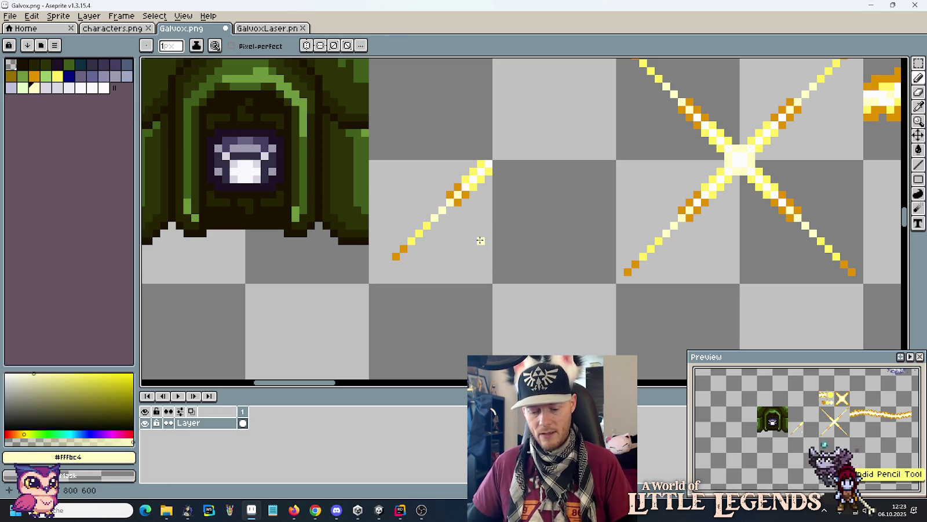
Step: Nudge the lower end of the laser line one pixel up-right
key(m)
drag(385, 268, 446, 205)
mouse_move(383, 277)
mouse_down()
mouse_move(413, 229)
mouse_move(426, 227)
mouse_up()
drag(415, 259, 422, 252)
click(471, 250)
Step: Copy the laser line upward and flip it vertically into a '>' shape
scroll(471, 249, down, 5)
mouse_move(425, 201)
mouse_down()
mouse_move(472, 253)
mouse_move(475, 210)
mouse_up()
click(31, 16)
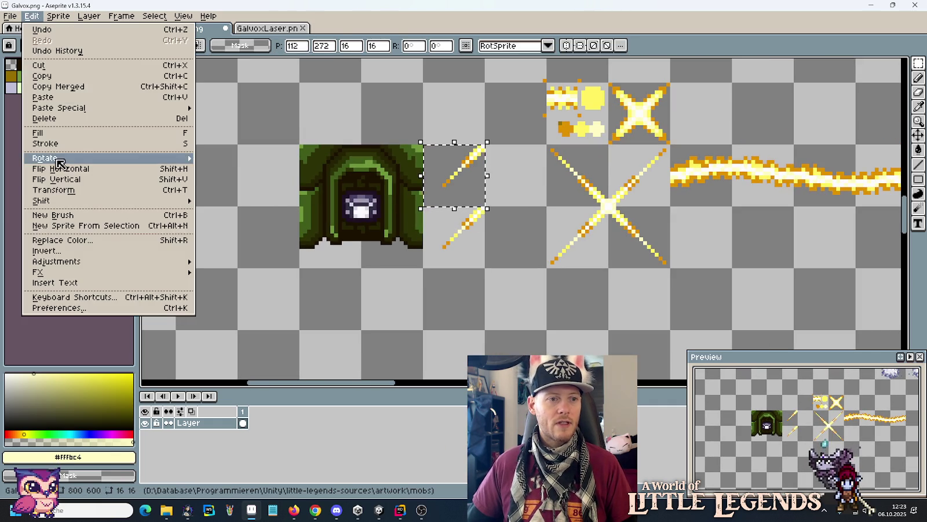
click(62, 180)
key(ctrl+d)
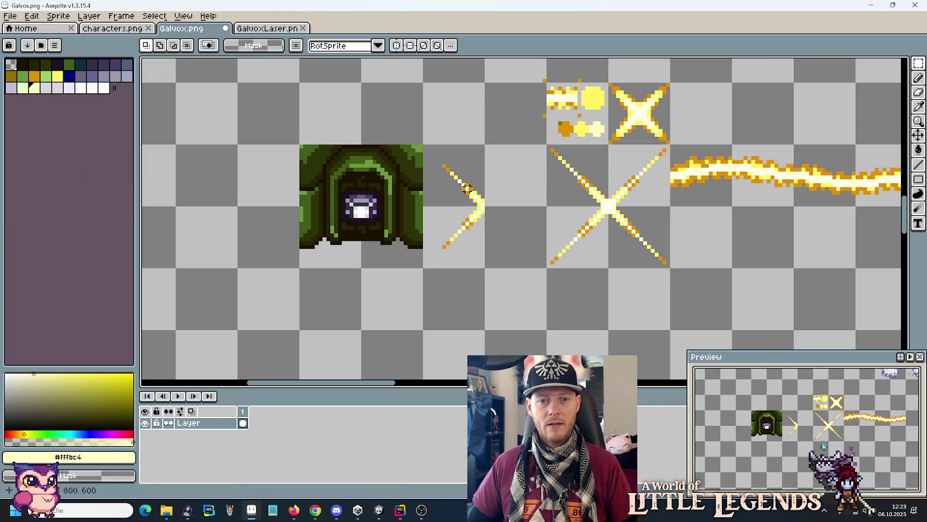
Step: Copy the '>' to its right and flip it horizontally to form the small X
drag(423, 144, 485, 269)
drag(482, 232, 548, 232)
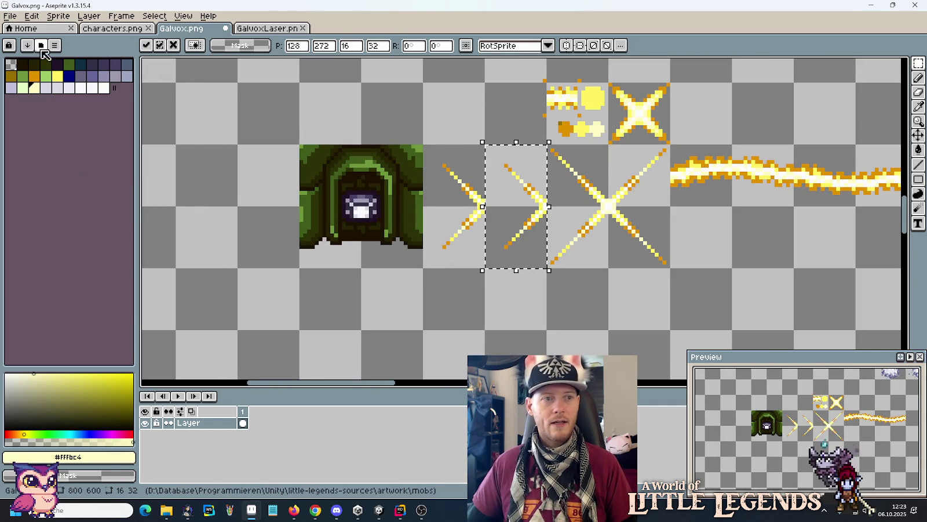
click(32, 15)
click(58, 169)
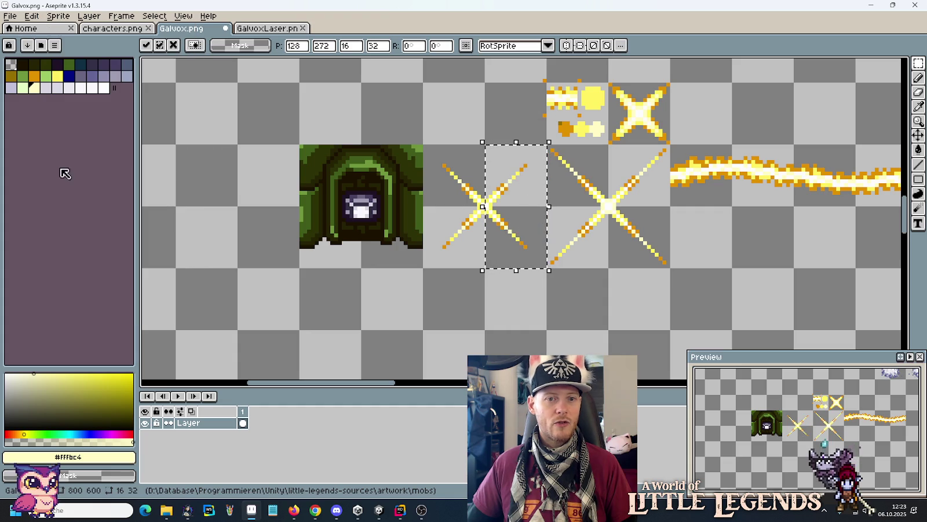
key(ctrl+d)
mouse_move(579, 184)
mouse_down()
mouse_move(637, 252)
mouse_move(627, 254)
mouse_up()
click(10, 16)
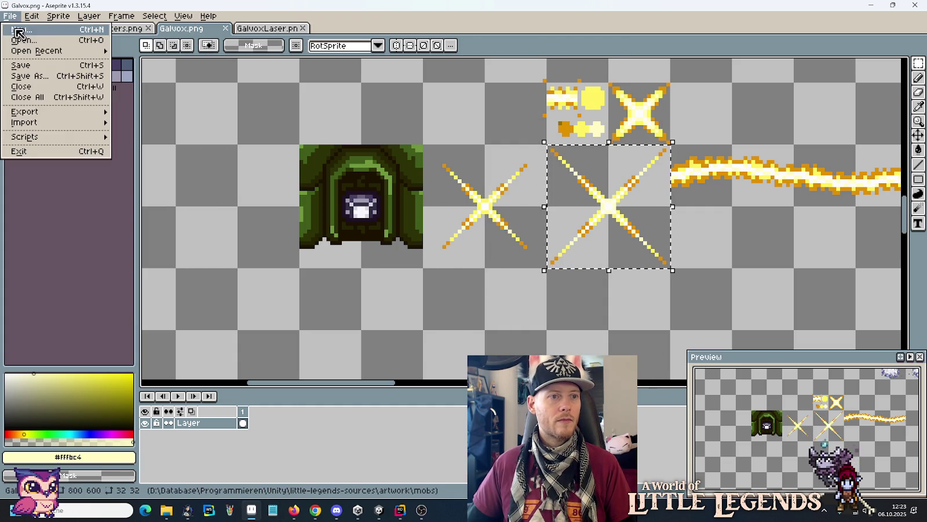
Step: Create a new blank 32x32 sprite and edit its frame duration
click(17, 33)
click(437, 358)
right_click(245, 412)
click(293, 413)
text(0)
key(Return)
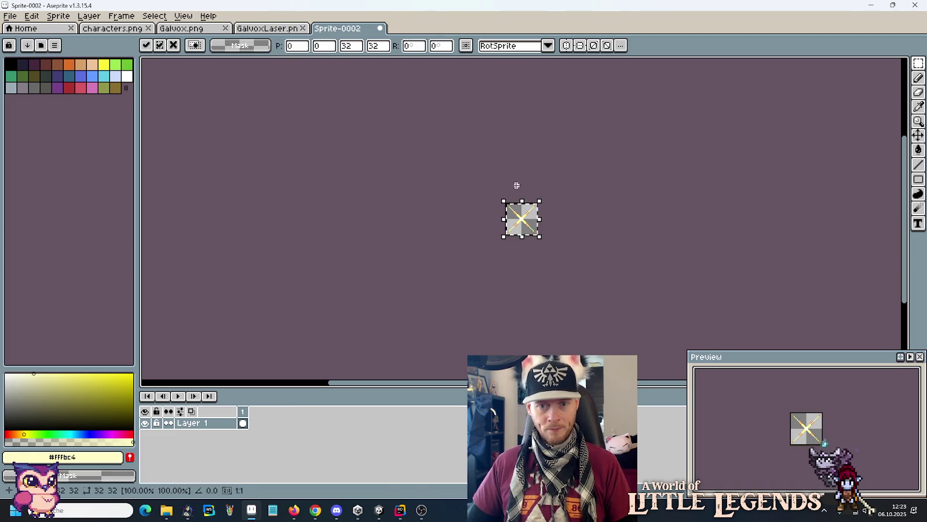
Step: Copy the small X sparkle from Galvox.png into the new sprite and add a second frame
click(264, 29)
click(216, 31)
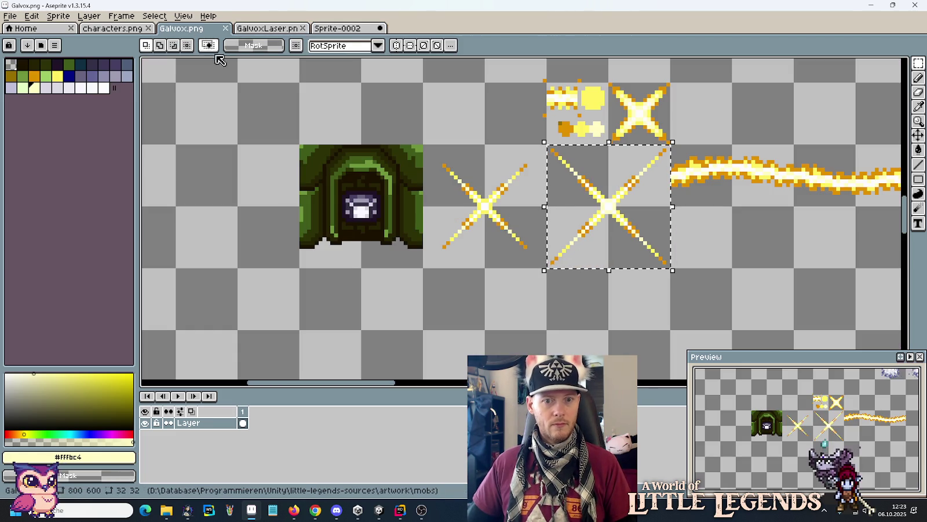
drag(501, 240, 472, 195)
key(ctrl+c)
click(346, 29)
key(ctrl+v)
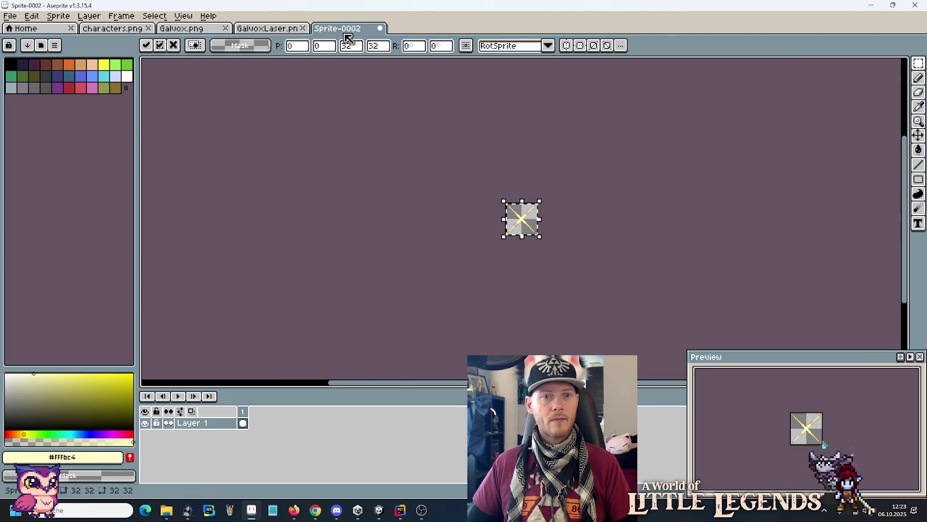
right_click(243, 411)
click(268, 429)
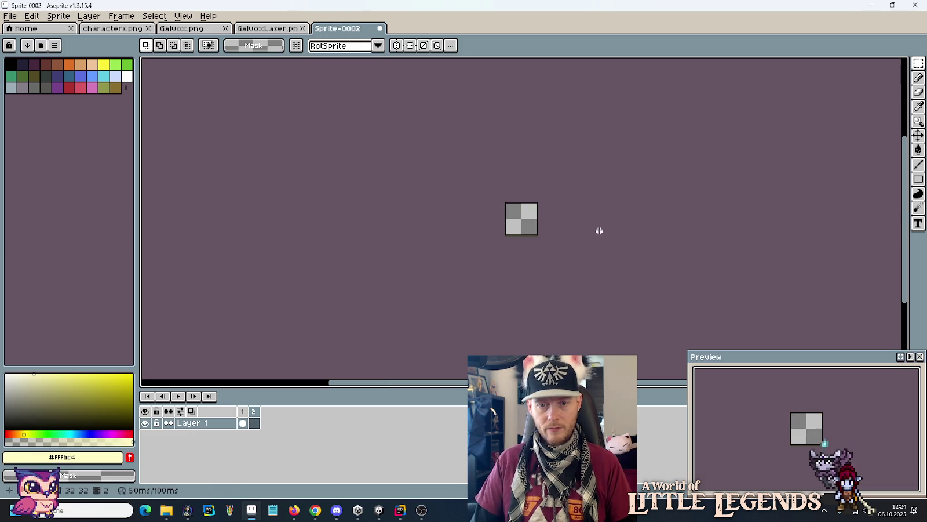
key(Return)
scroll(600, 230, up, 1)
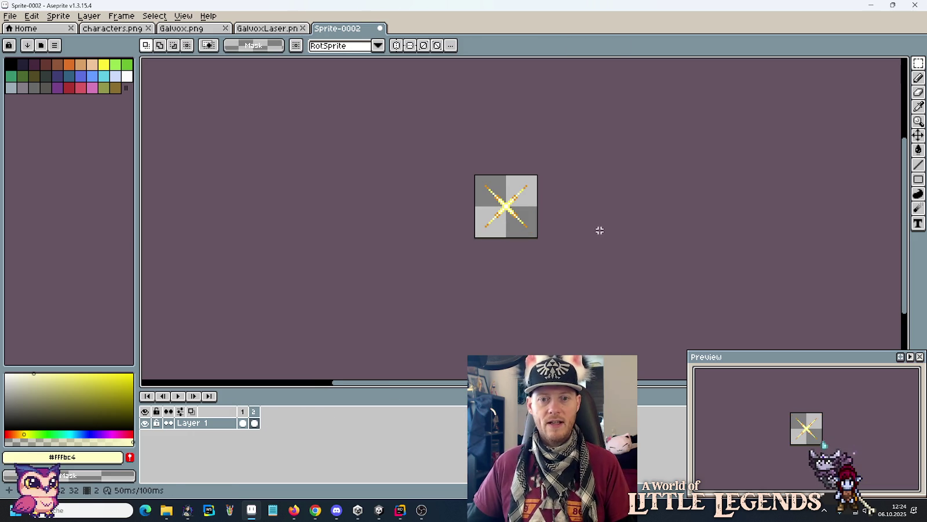
Step: Set both frames to 75 ms and preview the looping animation
click(178, 396)
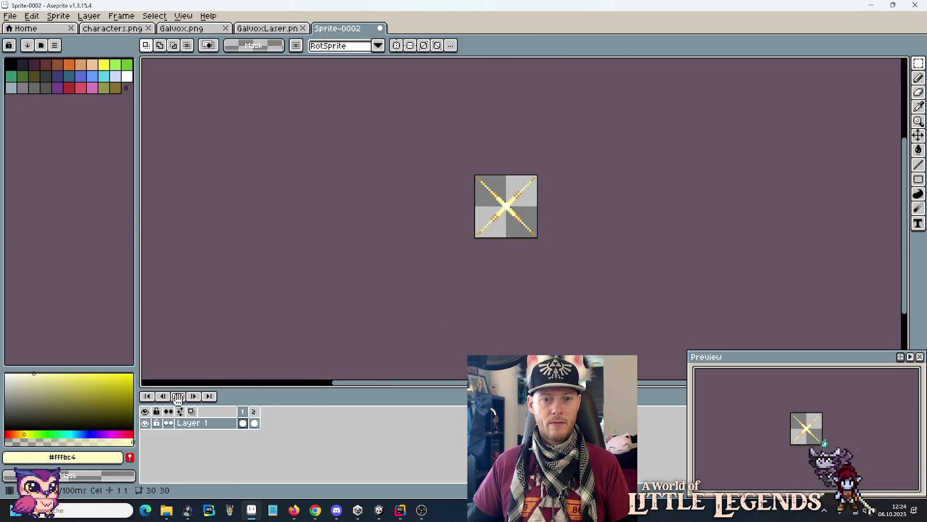
click(178, 395)
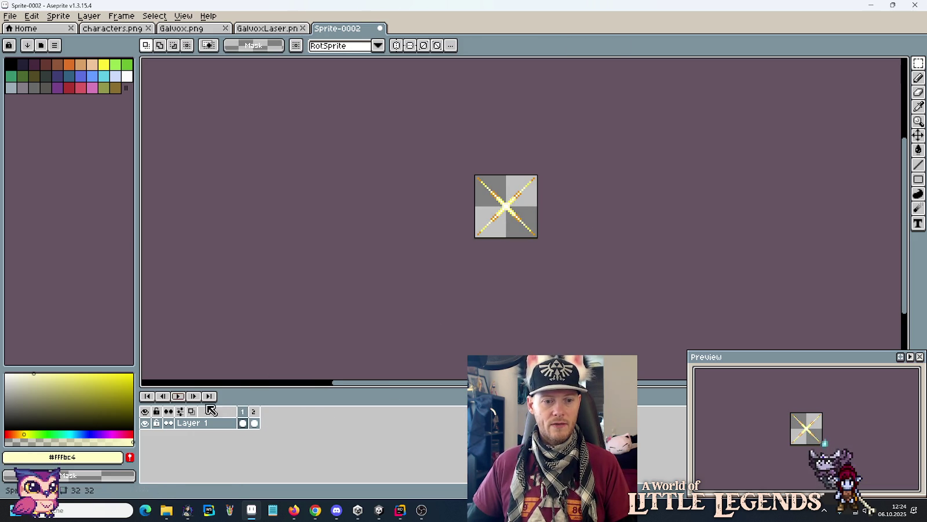
shift+click(242, 411)
right_click(243, 412)
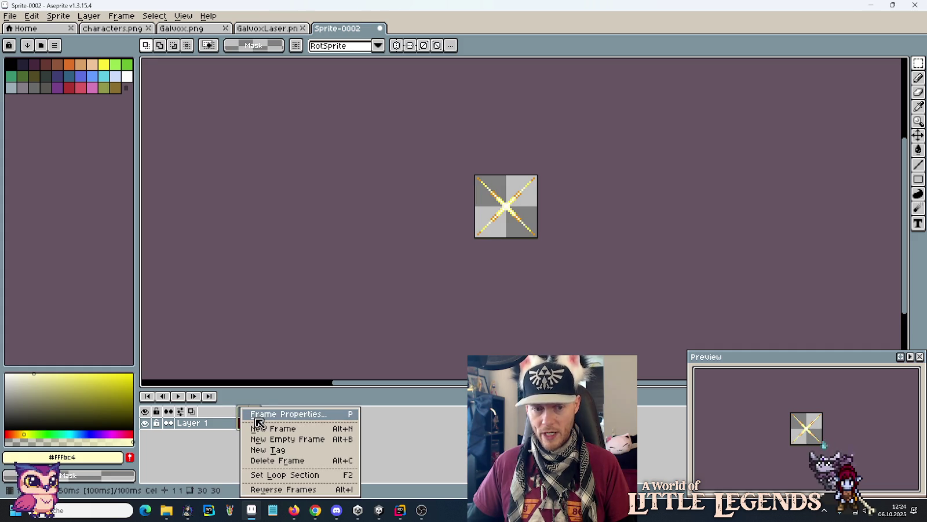
click(258, 415)
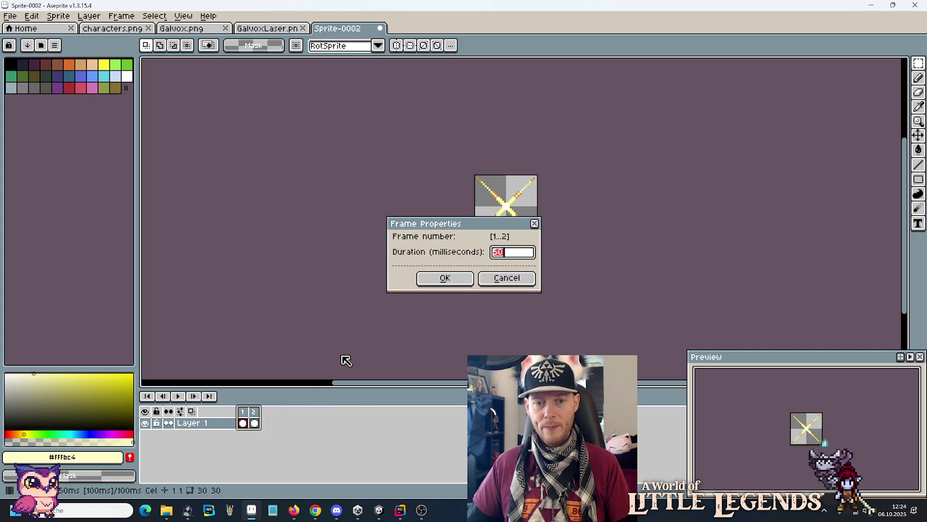
click(451, 279)
click(178, 396)
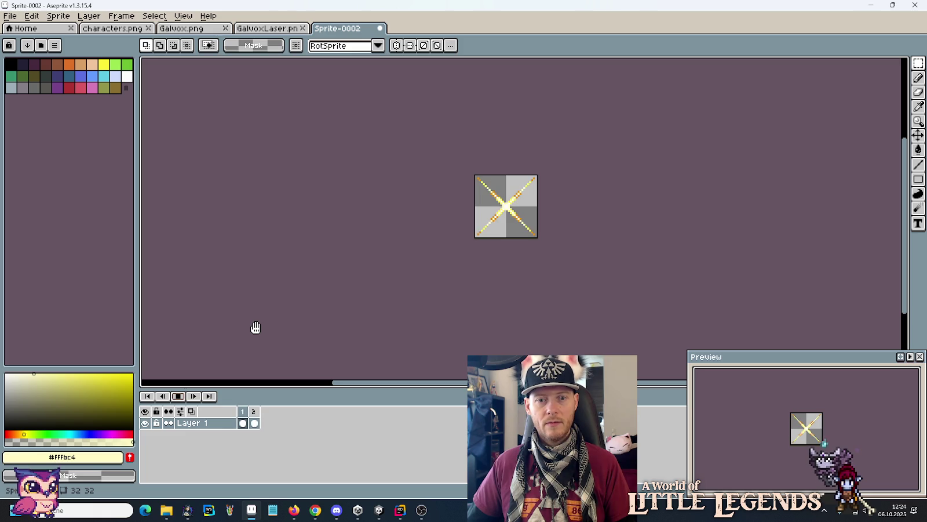
click(180, 399)
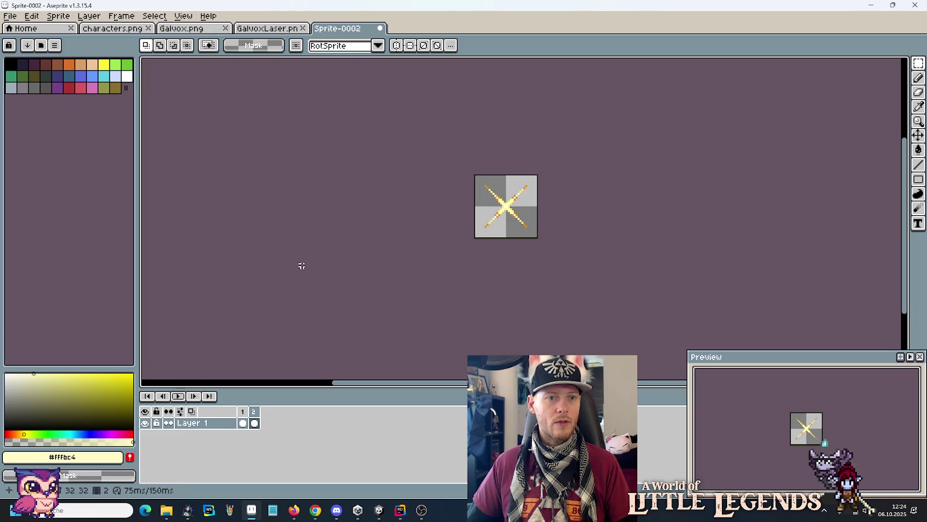
Step: Move the large and small X sparkles into one row beside the green sprite and save Galvox.png
click(180, 32)
drag(547, 145, 671, 269)
drag(617, 213, 494, 336)
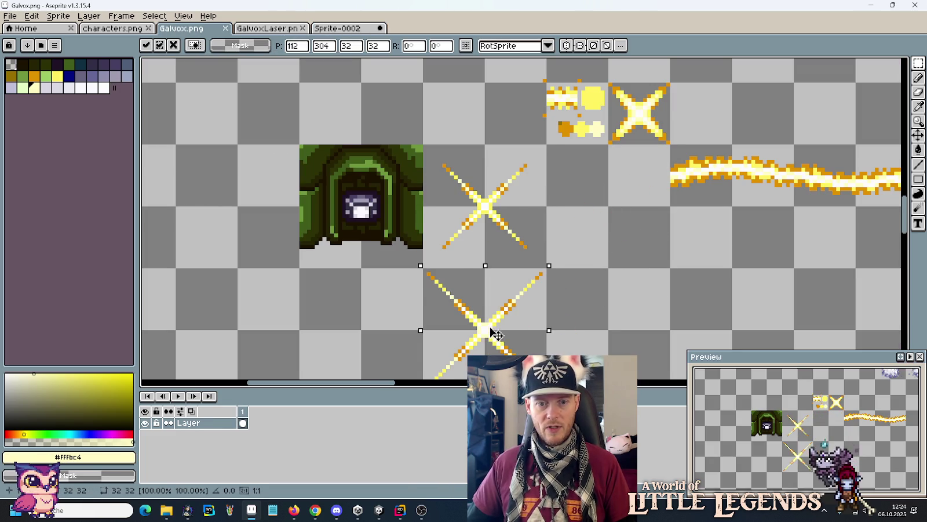
mouse_move(425, 145)
mouse_down()
mouse_move(487, 265)
mouse_move(553, 273)
mouse_up()
drag(488, 211, 611, 335)
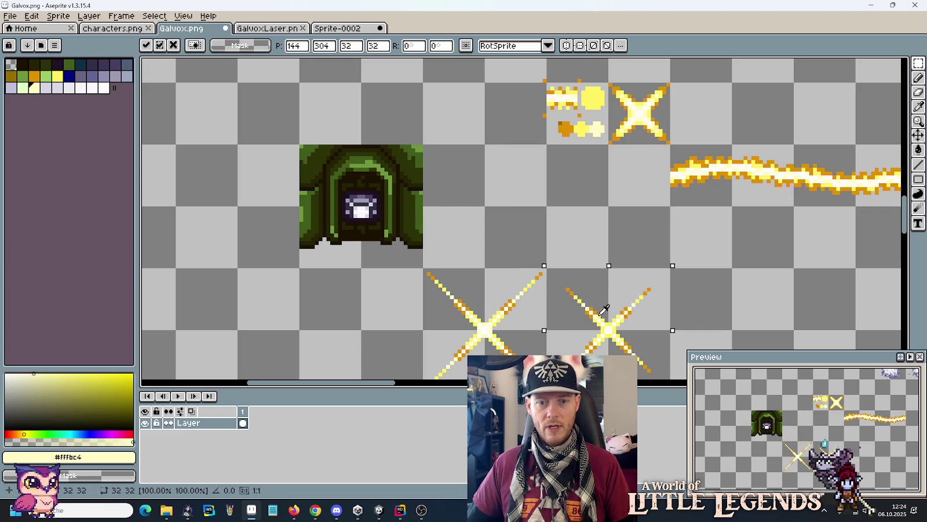
mouse_move(423, 268)
mouse_down()
mouse_move(610, 378)
mouse_move(551, 333)
mouse_move(426, 271)
mouse_up()
drag(493, 316, 499, 193)
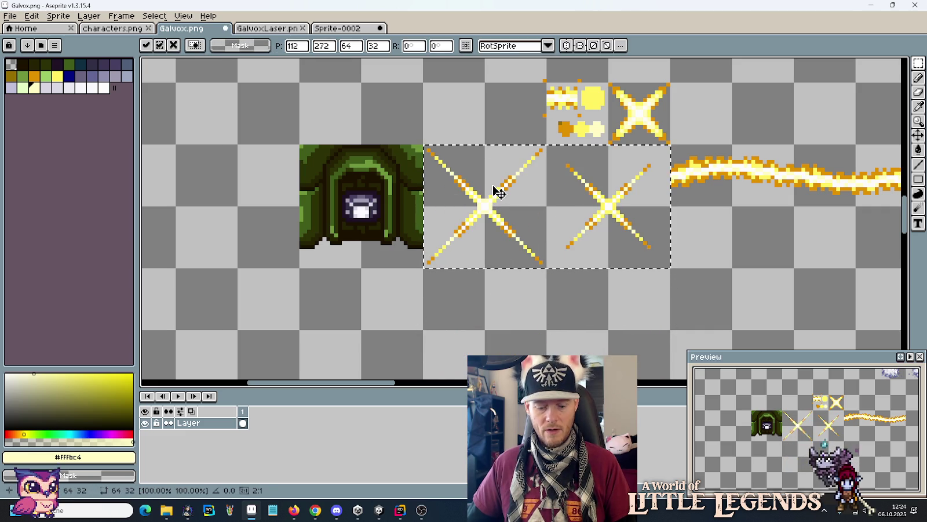
key(ctrl+s)
Step: Create a new 64x32 sprite and paste both sparkles into it
click(10, 16)
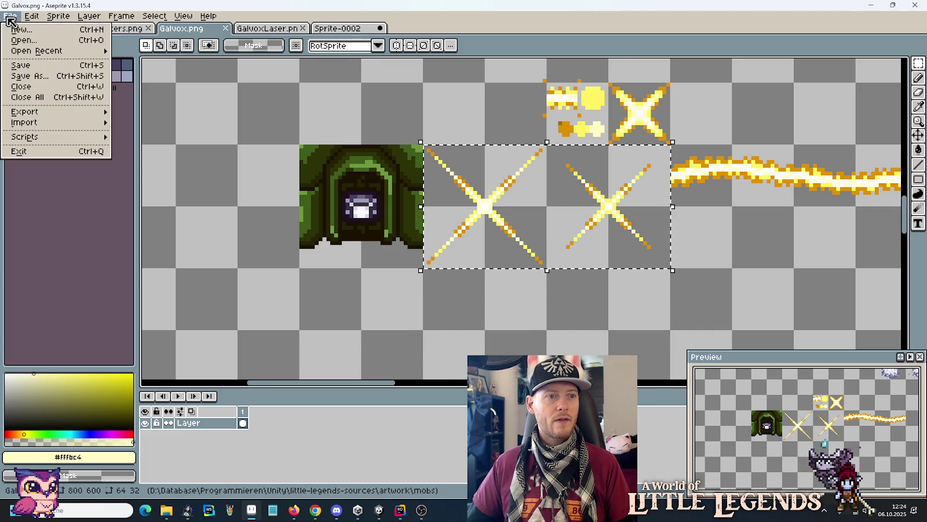
click(17, 26)
click(436, 355)
key(ctrl+v)
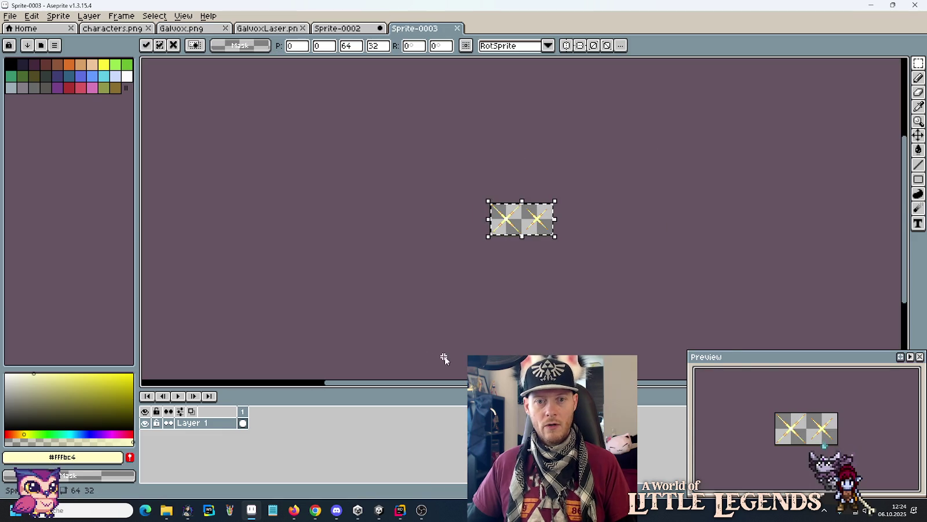
Step: Save the 64×32 sparkle strip under the new file name GalvoxLaserFocus.png
key(ctrl+s)
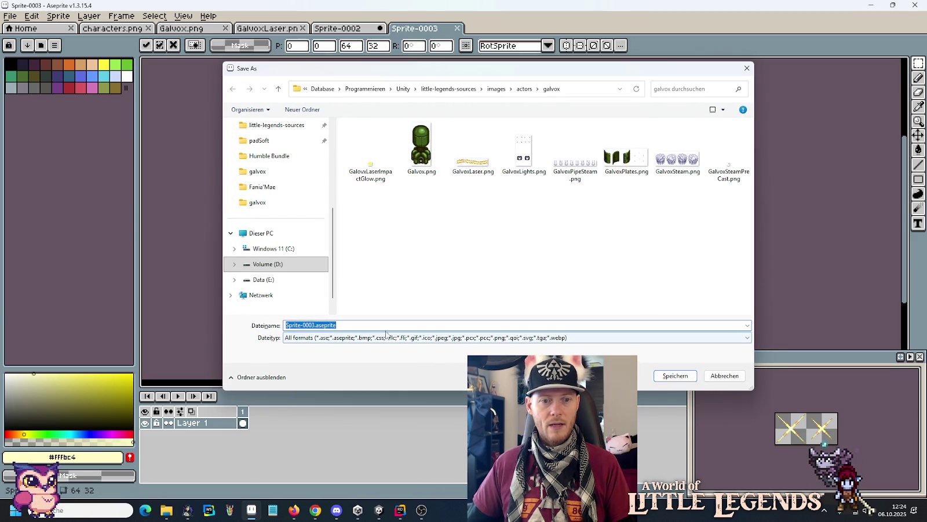
text(Ga)
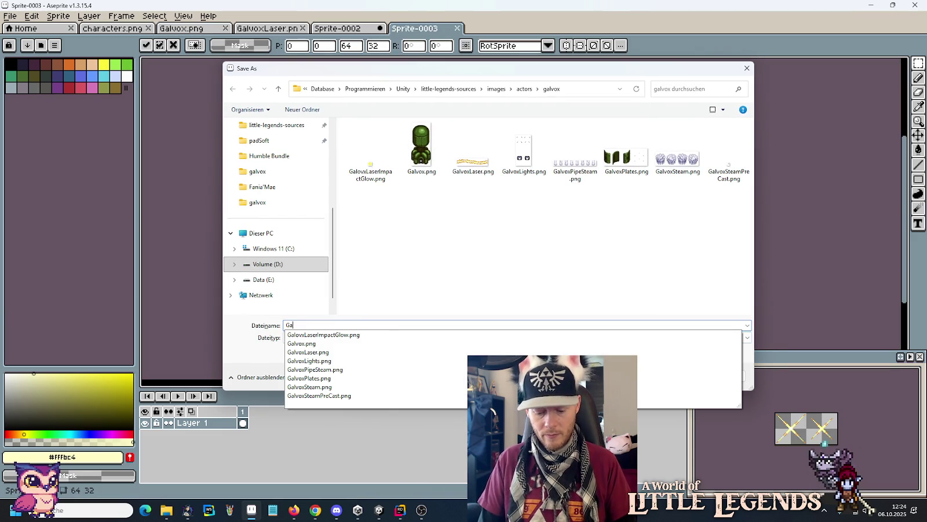
text(lvox)
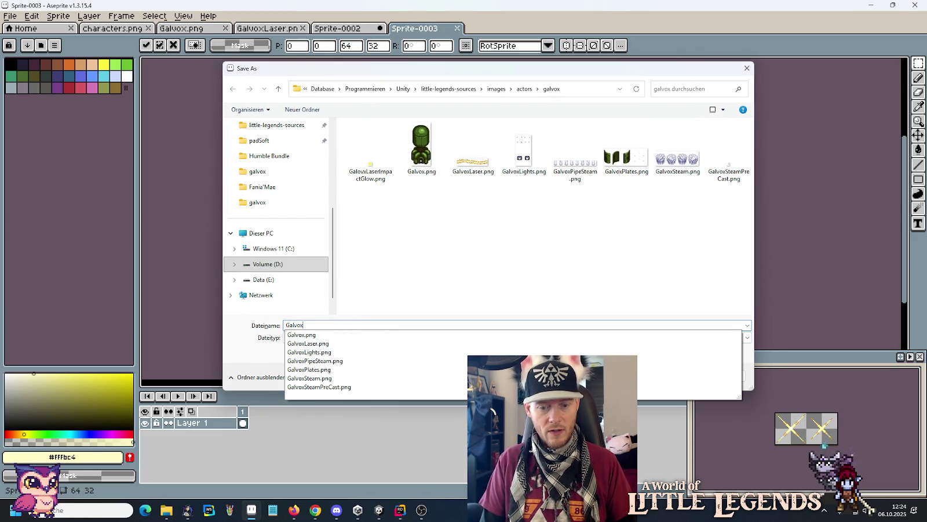
text(Laser)
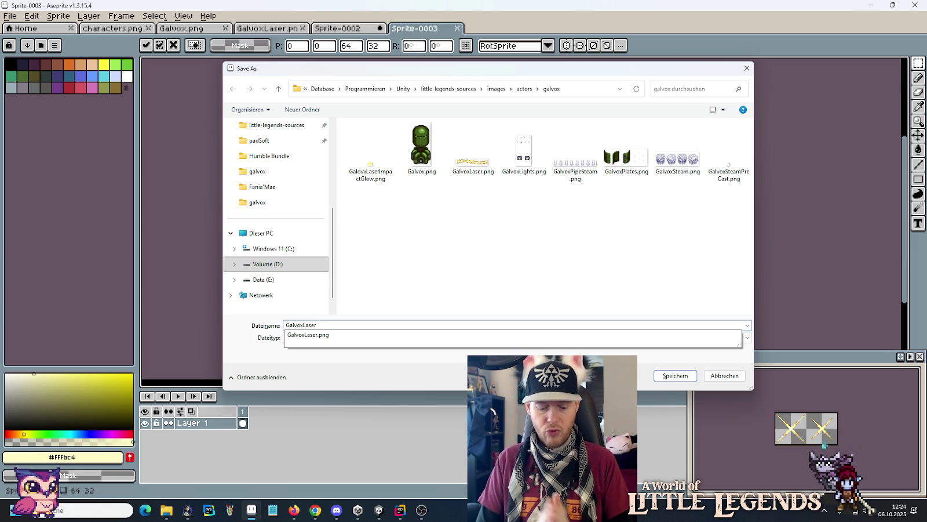
text(Focus.png)
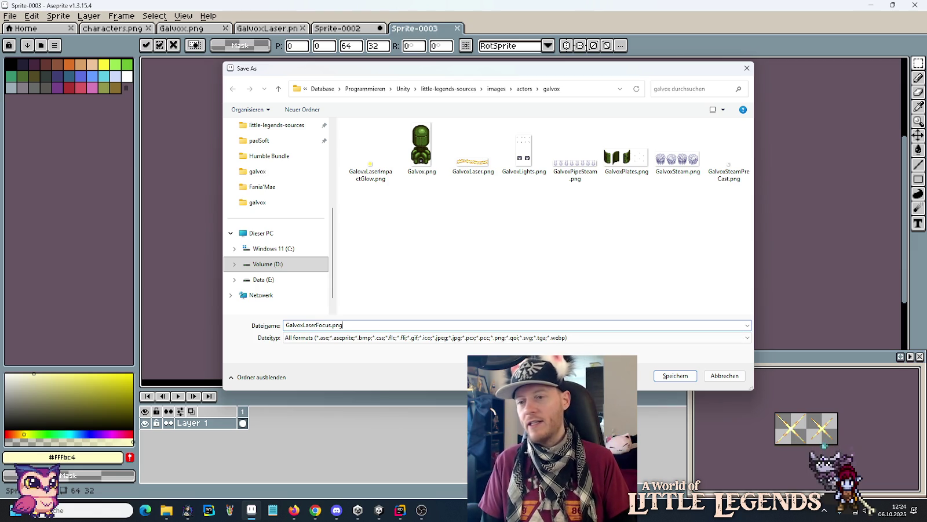
key(Return)
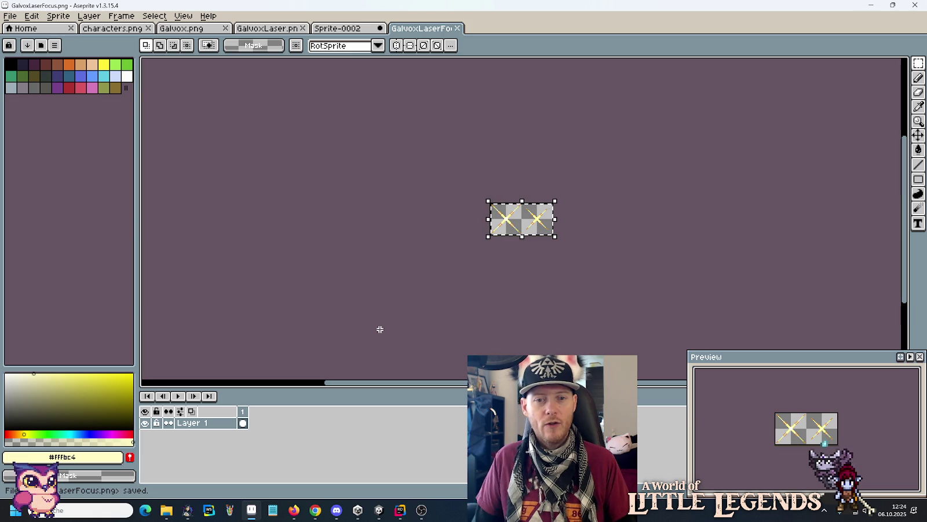
Step: Copy GalvoxLaserFocus.png from the galvox source folder into Unity's Assets/Resources/Actors/Galvox folder
mouse_move(166, 510)
click(116, 452)
click(326, 256)
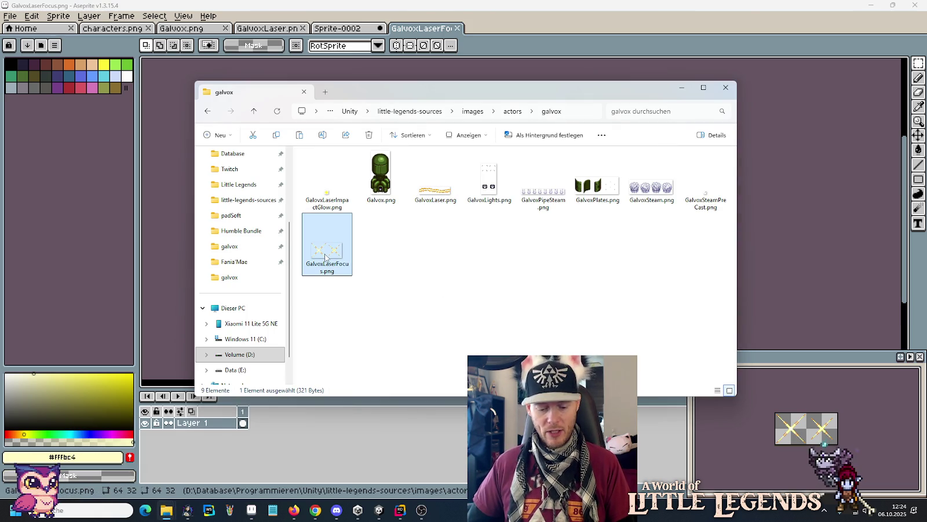
click(223, 473)
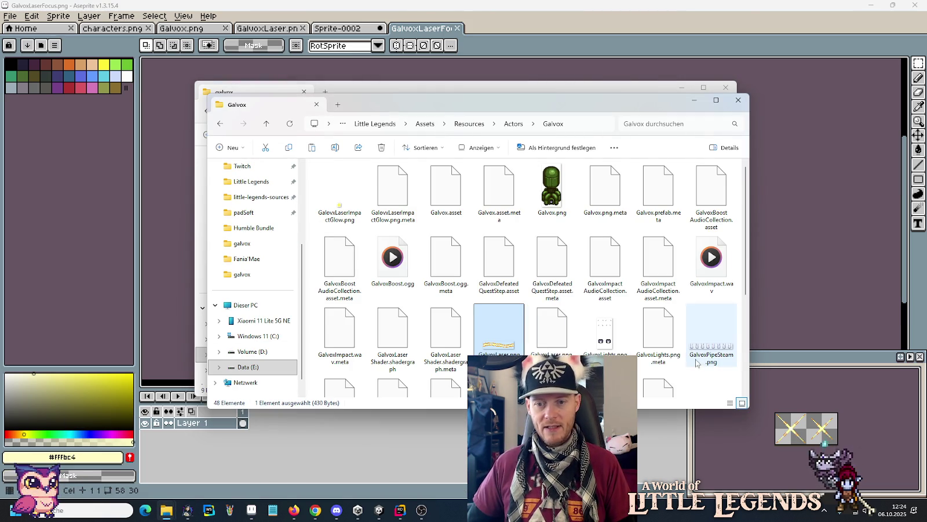
key(ctrl+v)
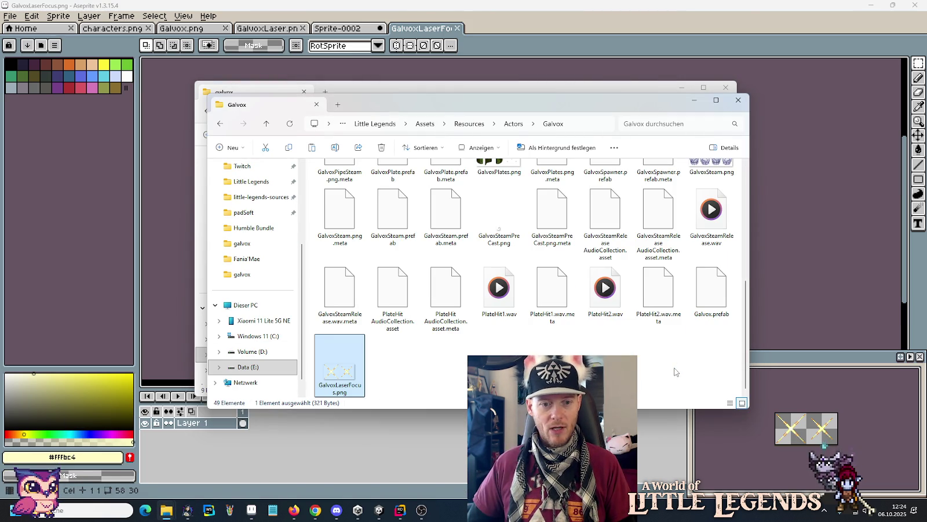
key(alt+Tab)
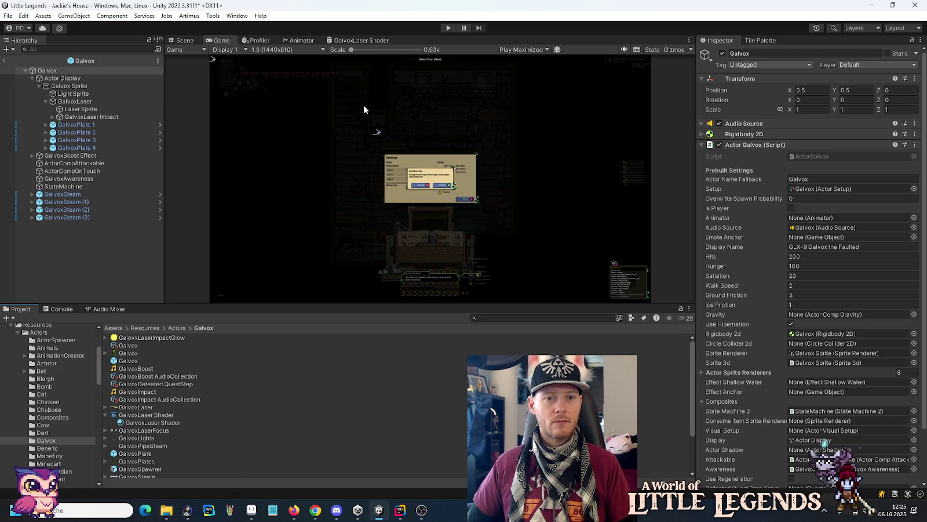
Step: Switch to the Scene view, zoom onto the laser, and select GalvoxLaser in the Hierarchy
click(181, 40)
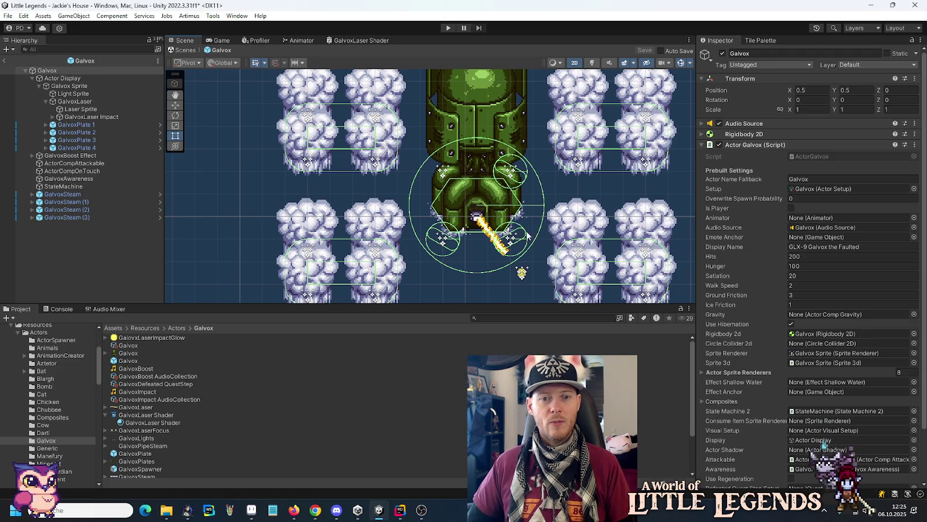
scroll(495, 230, up, 2)
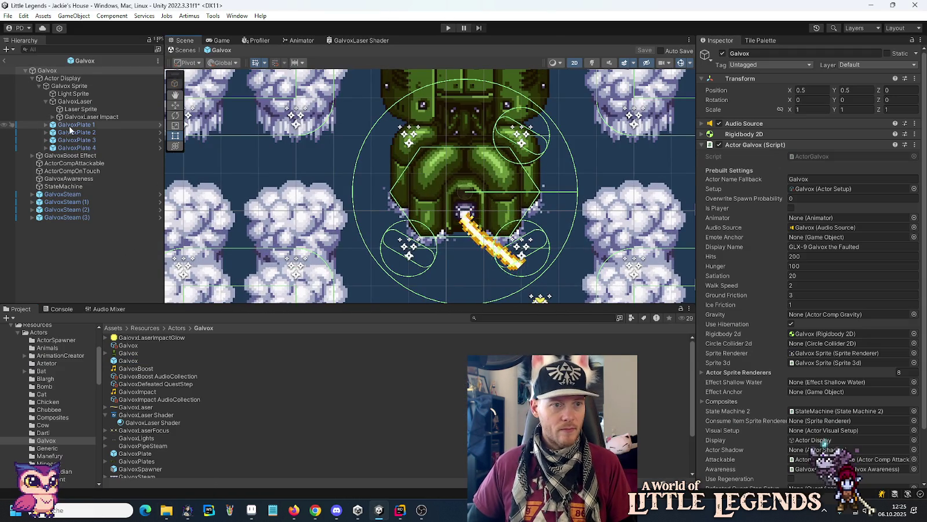
click(70, 110)
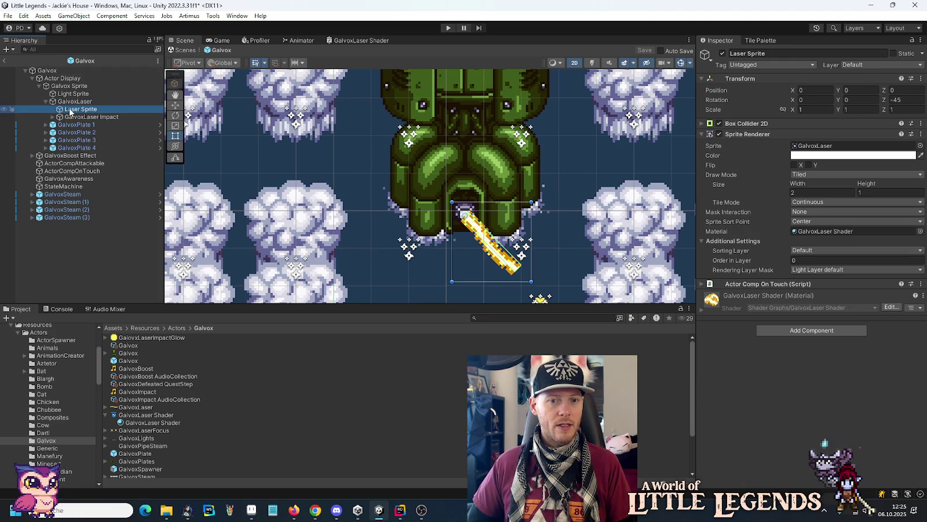
click(70, 103)
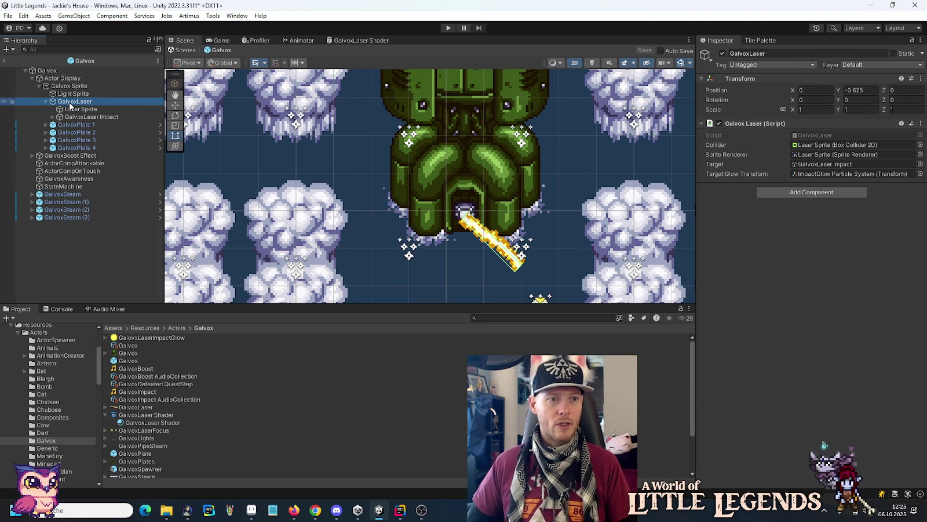
right_click(70, 105)
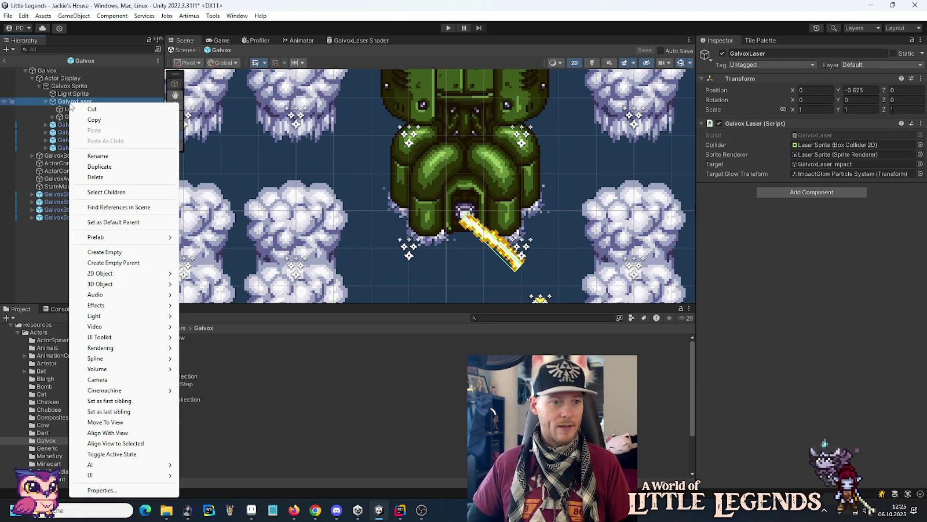
Step: Create a Square sprite named Laser Focus under GalvoxLaser, placed just below Laser Sprite
mouse_move(150, 275)
mouse_move(227, 276)
click(345, 337)
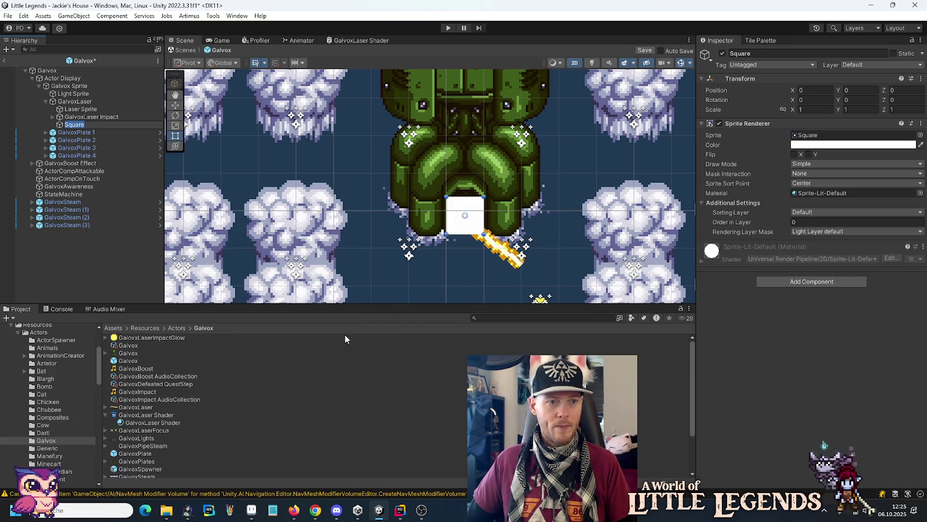
text(Laser Focus)
key(Return)
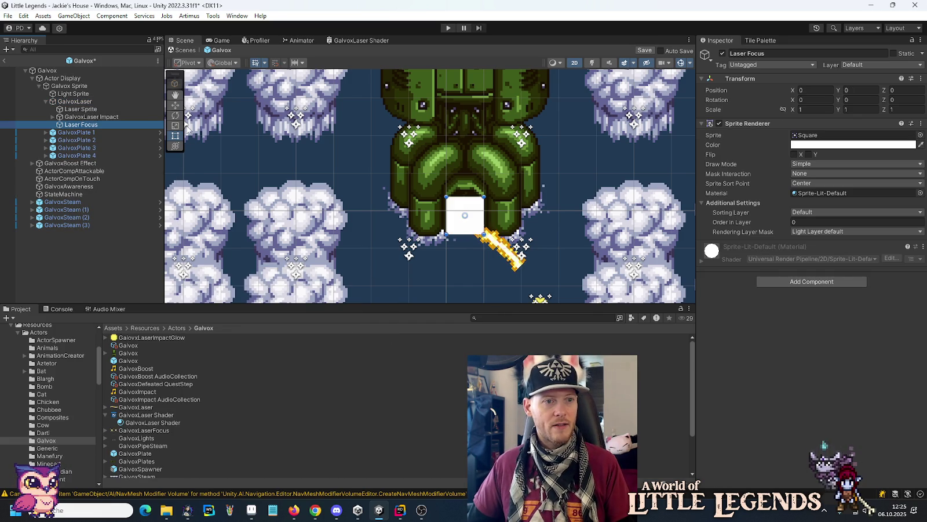
drag(84, 117, 84, 119)
click(81, 109)
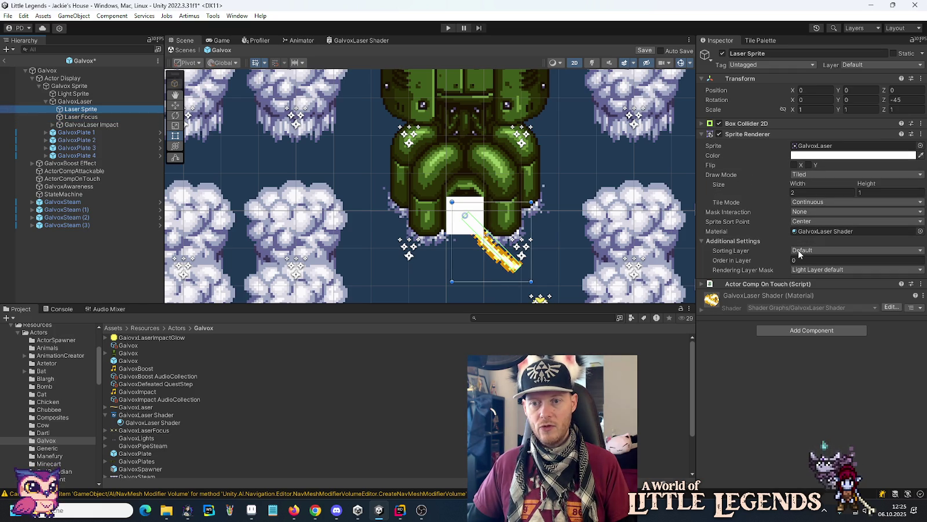
Step: Put Laser Sprite and Laser Focus on the Air sorting layer, Laser Focus order 1, and save
click(799, 252)
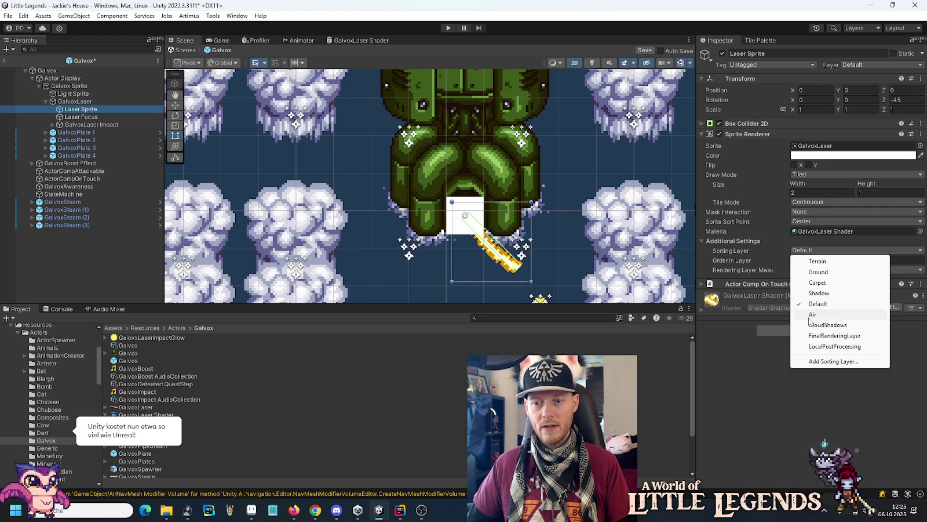
click(811, 314)
click(76, 118)
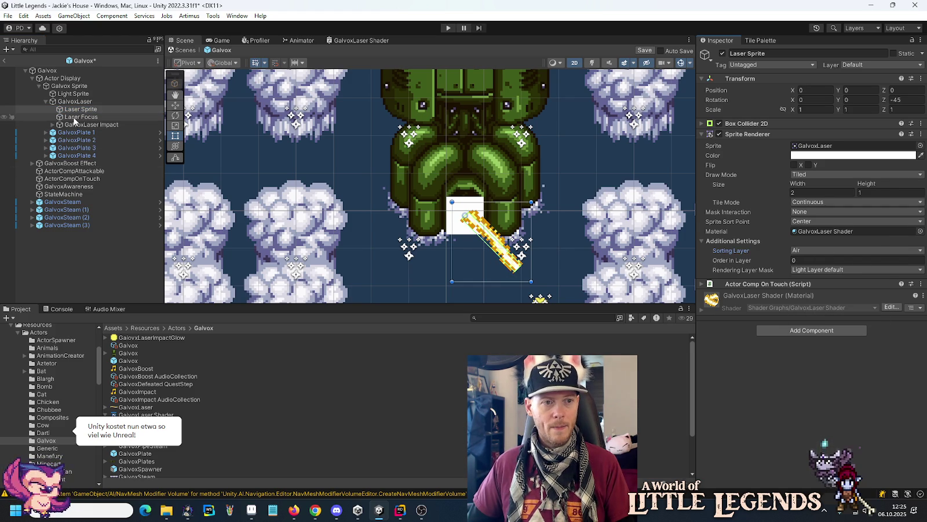
click(840, 212)
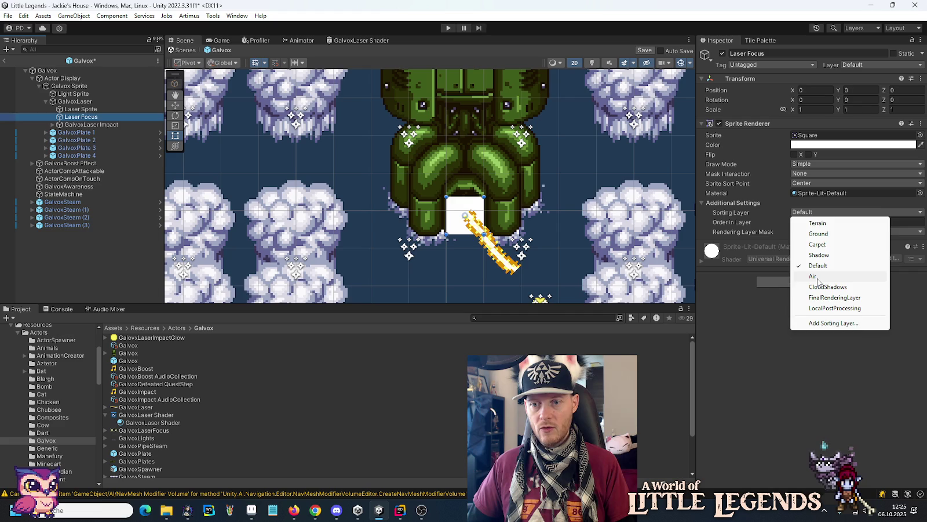
click(811, 314)
click(814, 223)
text(1)
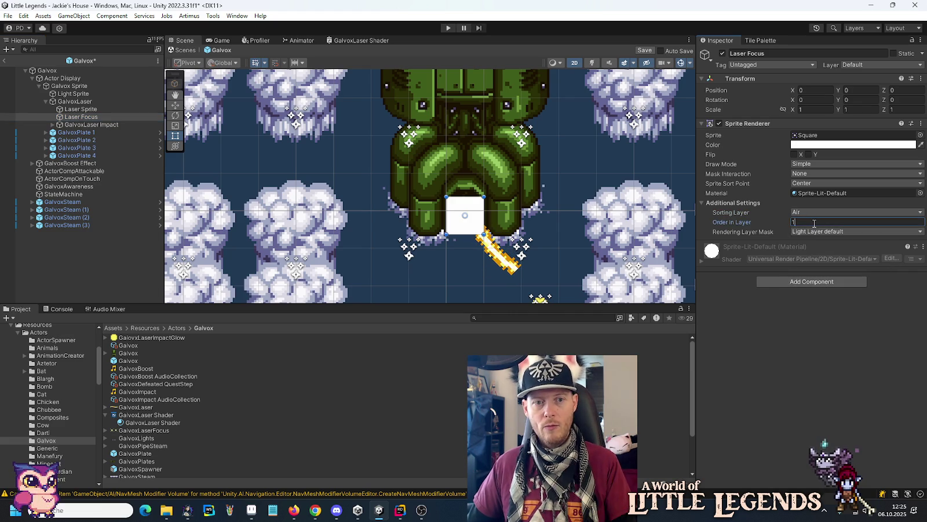
key(ctrl+s)
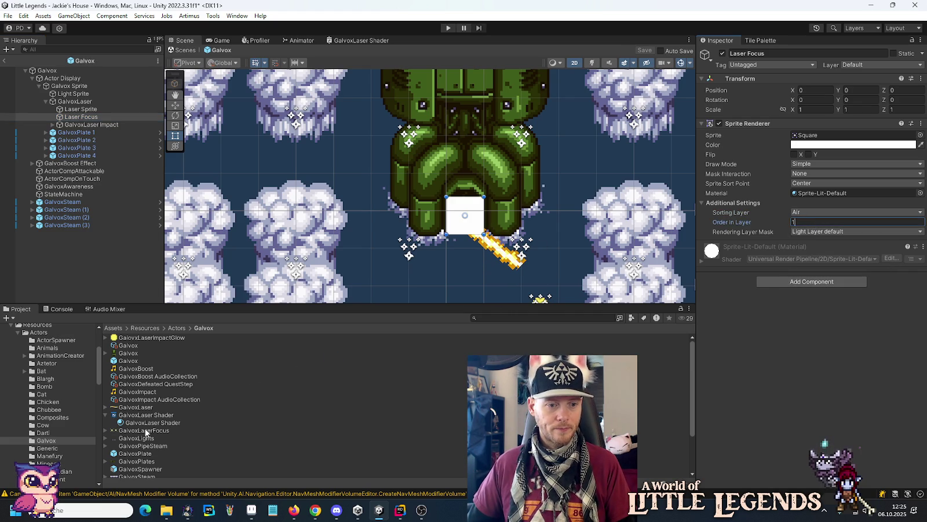
click(106, 430)
click(142, 437)
Step: Set the GalvoxLaserFocus texture to Multiple sprite mode and grid-slice it by cell count into two sprites
click(175, 429)
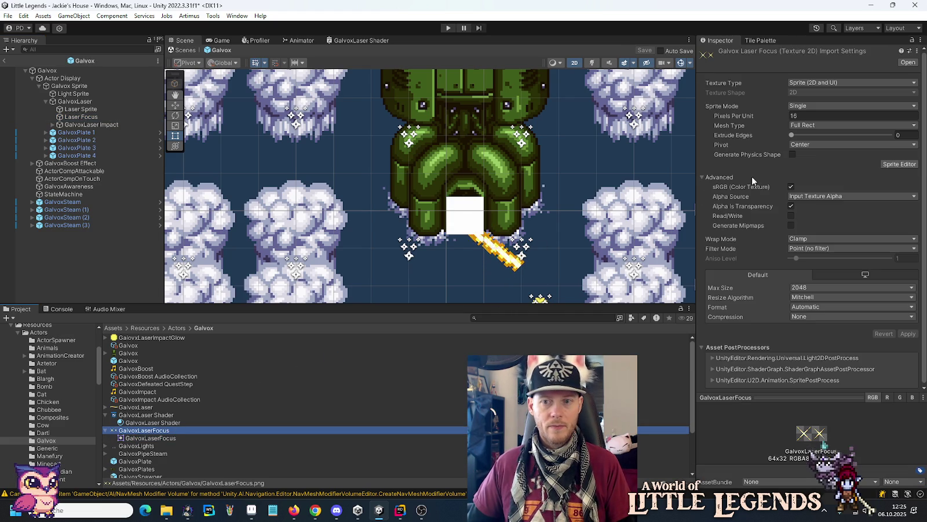
click(824, 105)
click(811, 125)
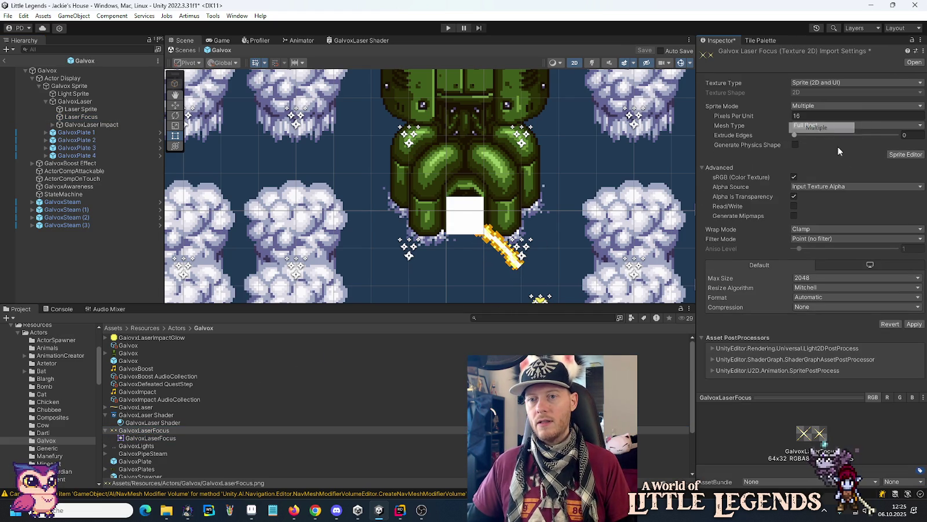
click(906, 154)
click(495, 273)
click(207, 91)
click(291, 101)
click(298, 132)
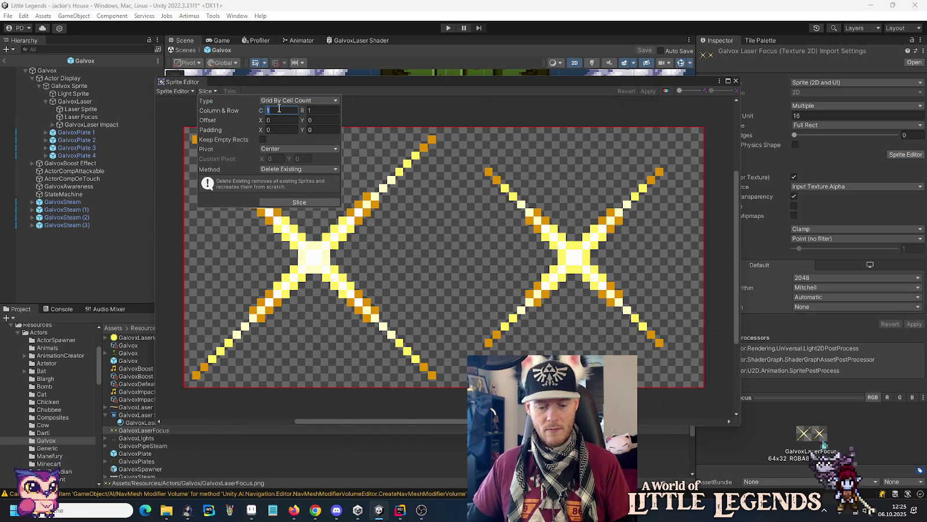
click(648, 91)
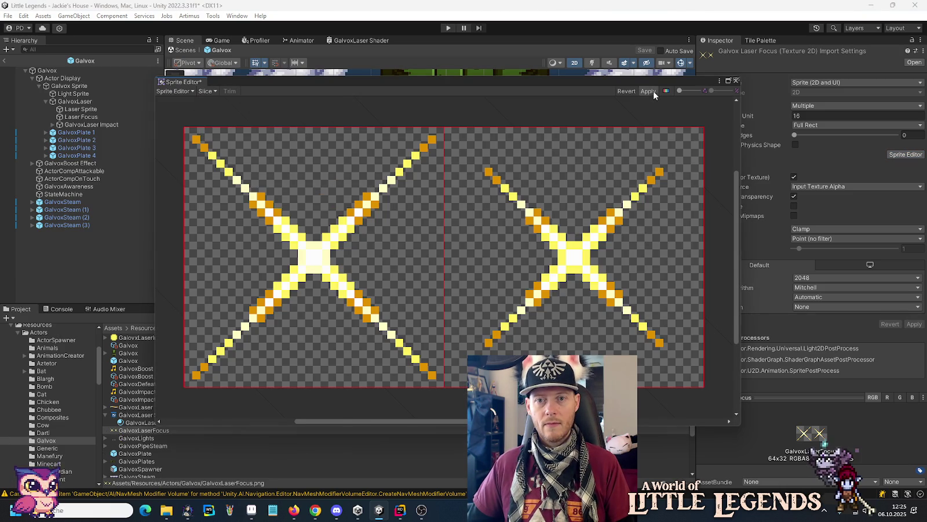
click(736, 81)
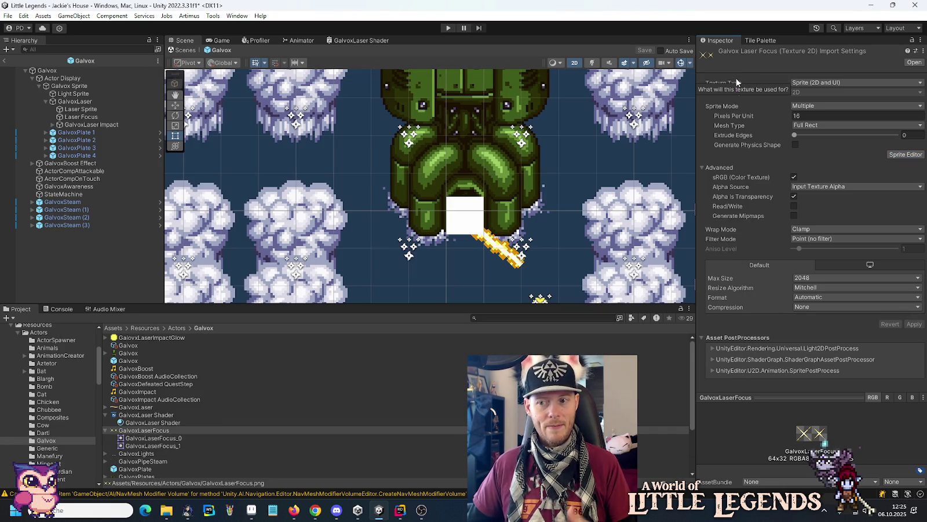
Step: Assign GalvoxLaserFocus_0 as the Sprite of Laser Focus's Sprite Renderer
click(82, 116)
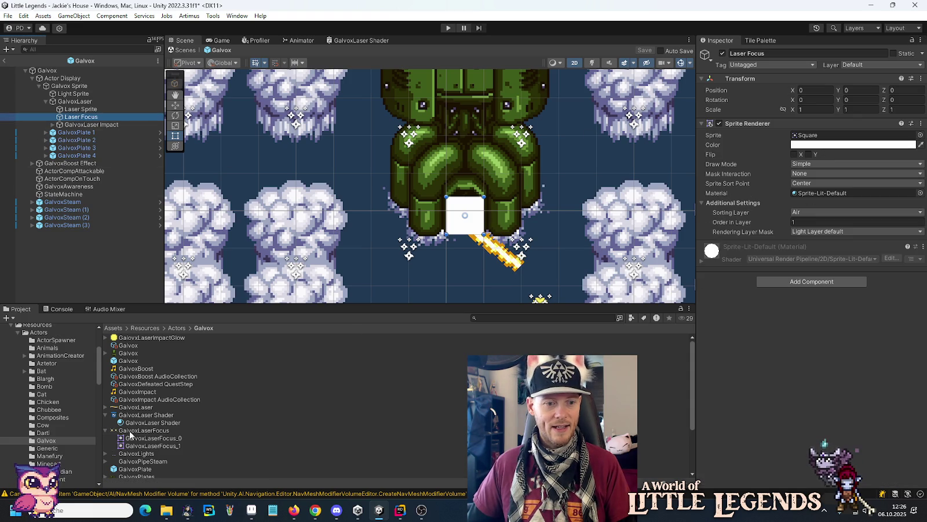
mouse_move(123, 439)
mouse_down()
mouse_move(667, 151)
mouse_move(812, 141)
mouse_up()
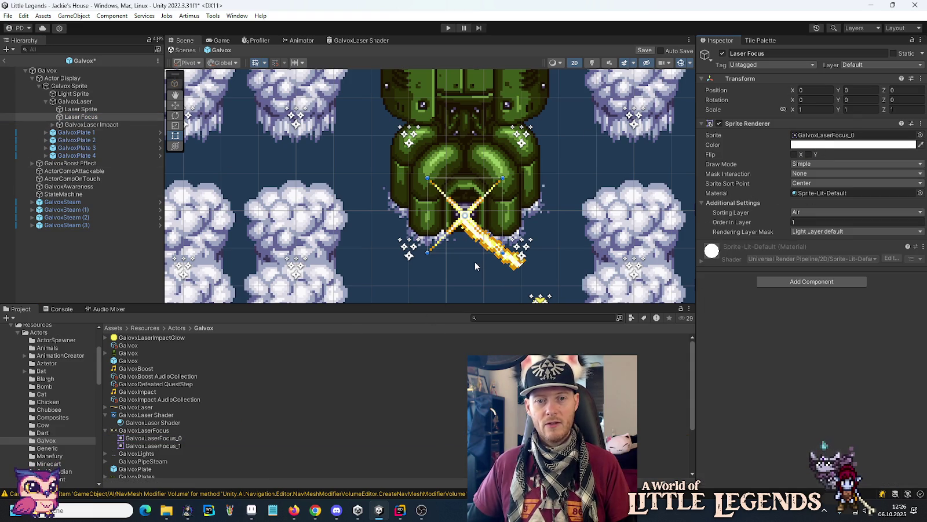
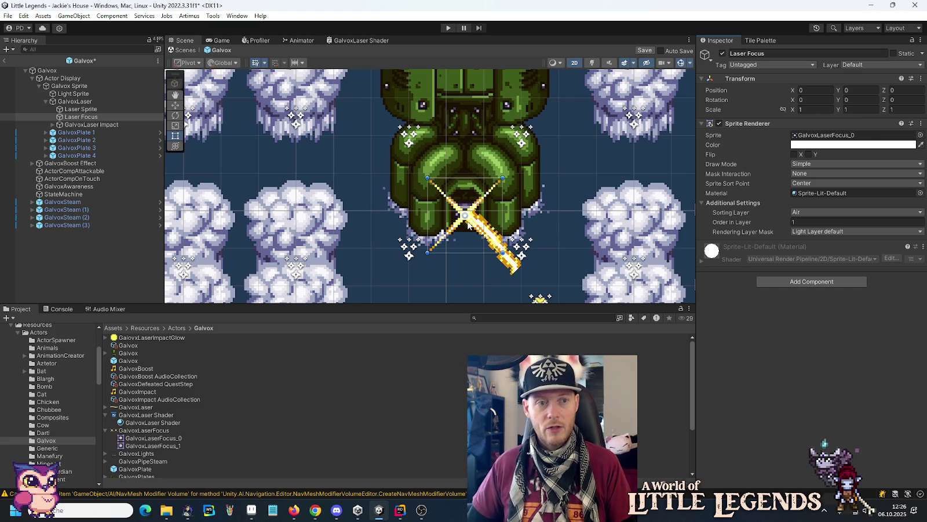
Step: Save the scene and add a Sprite Animate component to the Laser Focus object
key(ctrl+s)
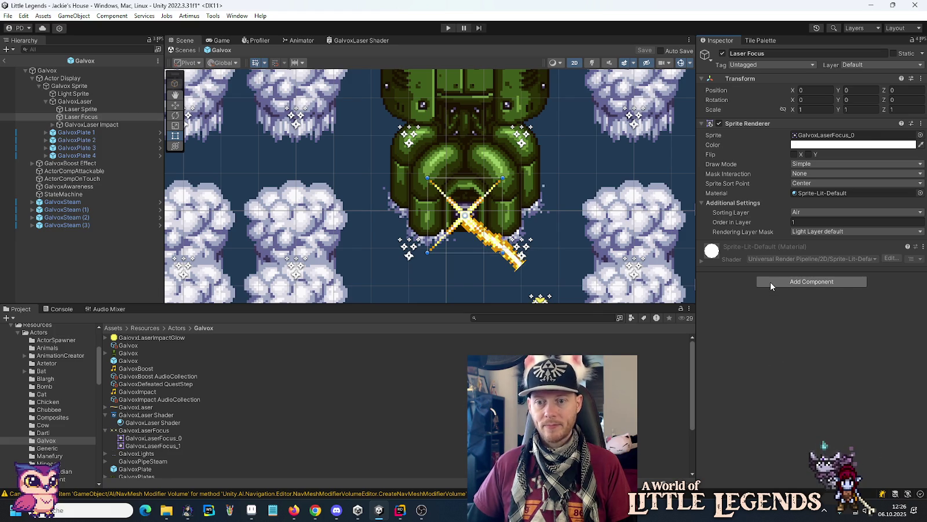
click(770, 283)
text(spritean)
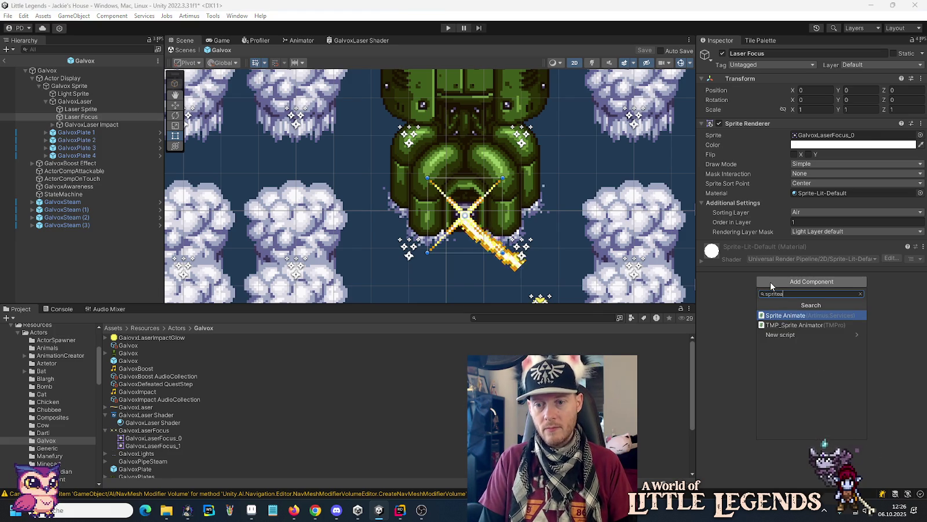
key(Return)
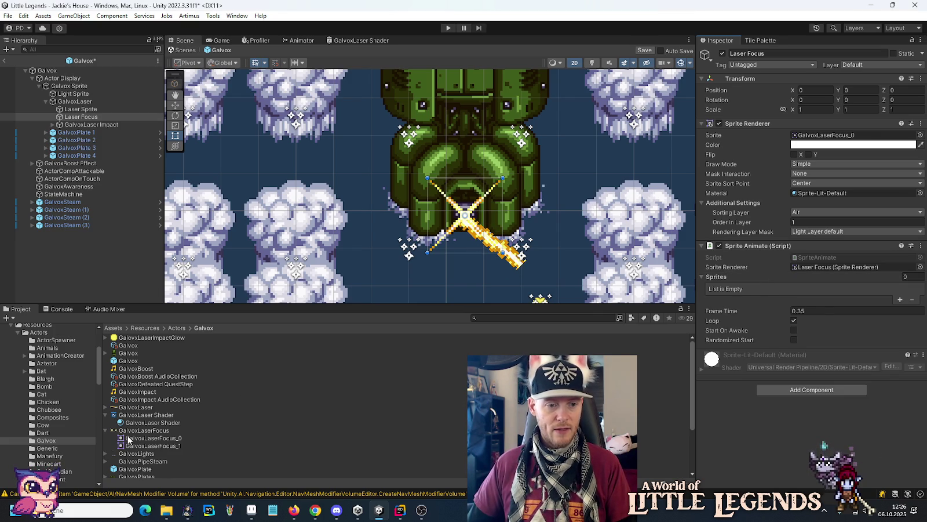
Step: Animate GalvoxLaserFocus_0 and _1 at 0.75 frame time, starting on awake, and save
mouse_move(128, 443)
mouse_down()
mouse_move(383, 403)
mouse_move(731, 288)
mouse_up()
drag(122, 447, 715, 277)
text(0.75)
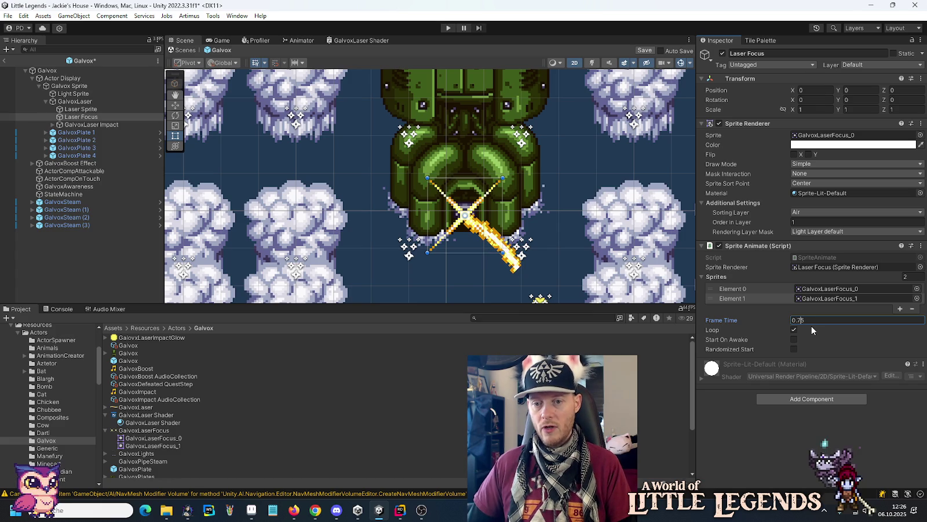
key(Return)
click(793, 339)
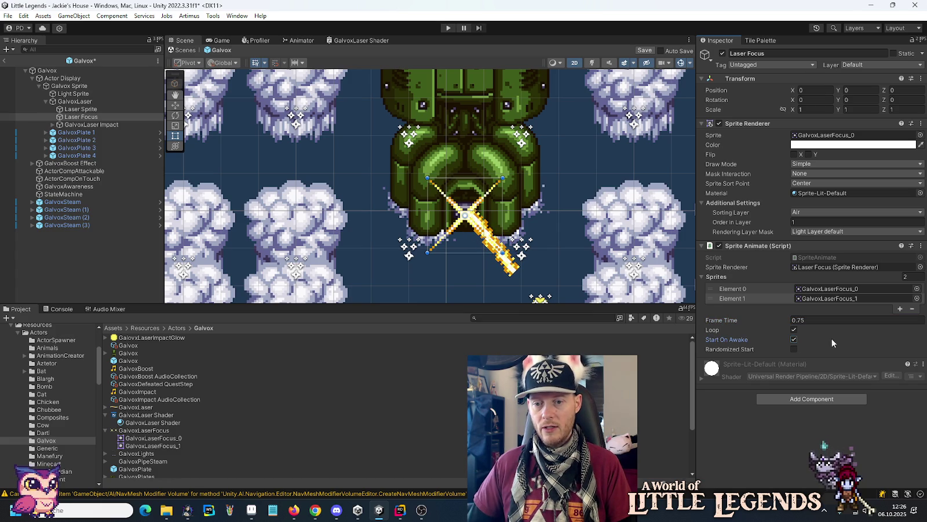
key(ctrl+s)
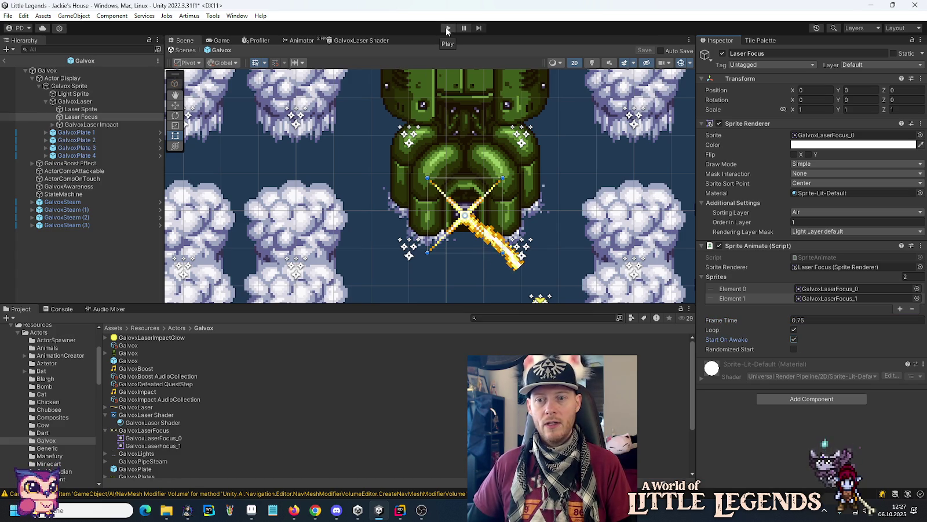
click(920, 193)
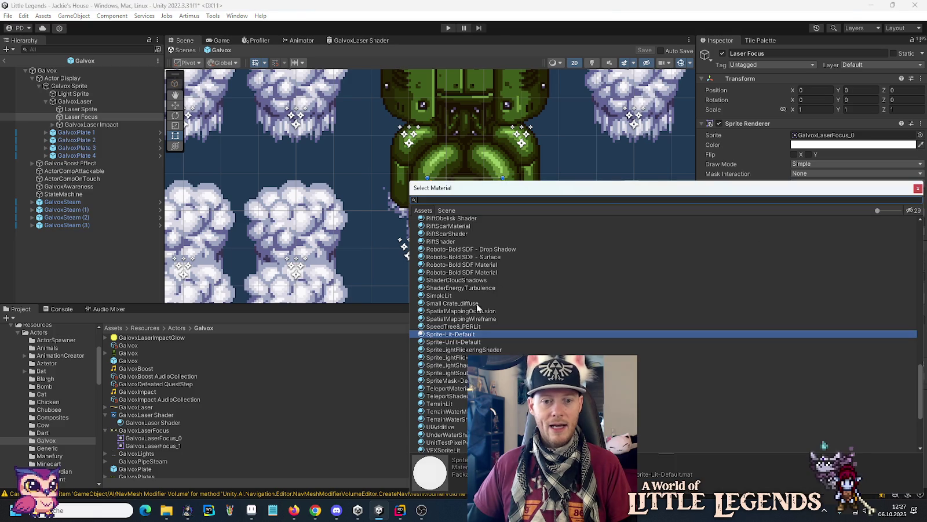
Step: Apply Sprite-Unlit-Default to the laser focus, then enter Play mode and load a save slot
double_click(451, 341)
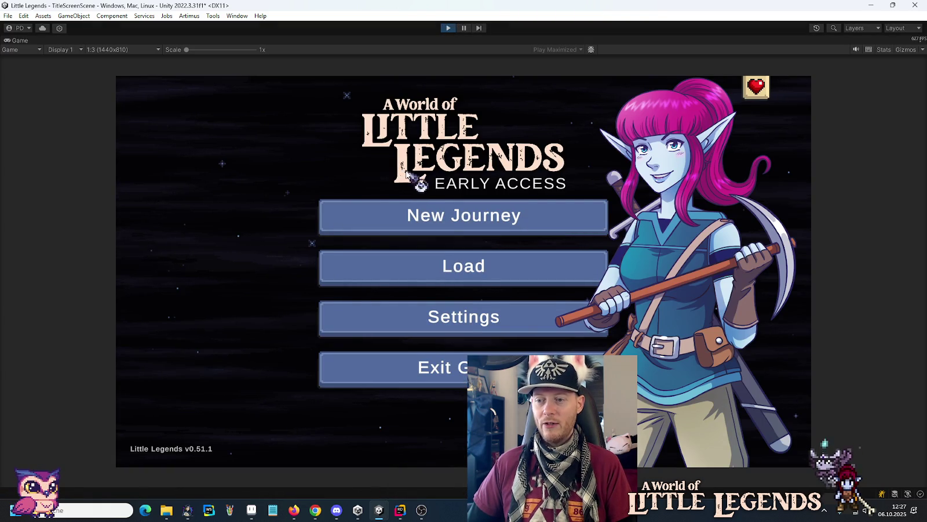
click(528, 279)
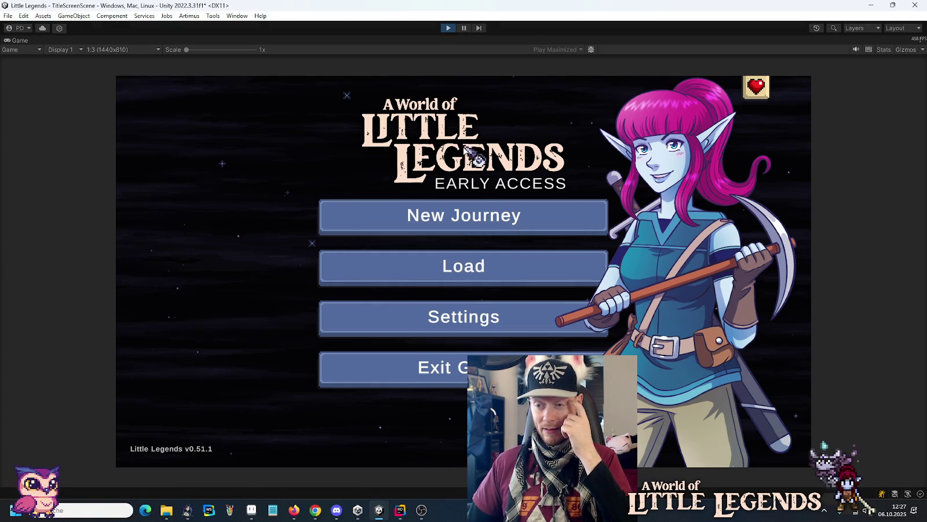
click(467, 257)
click(394, 242)
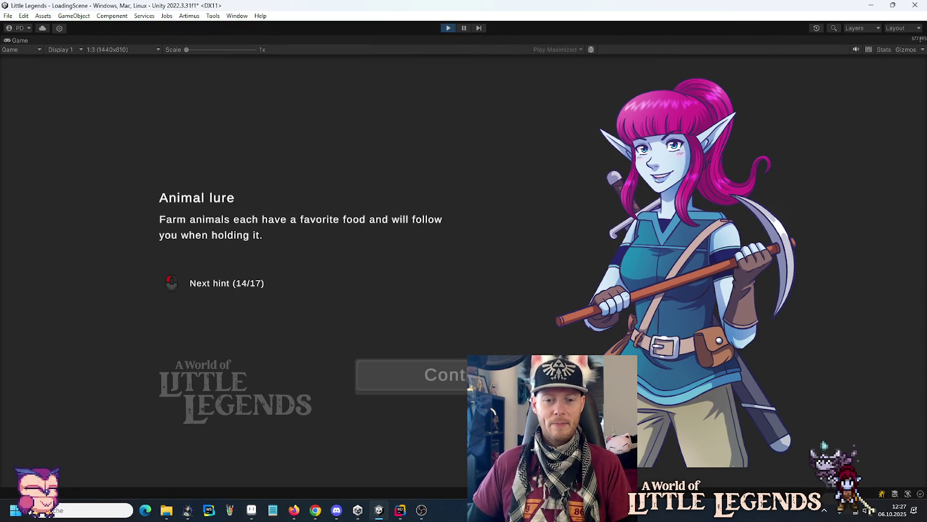
Step: Continue into gameplay and walk right toward the Galvox boss room
click(405, 302)
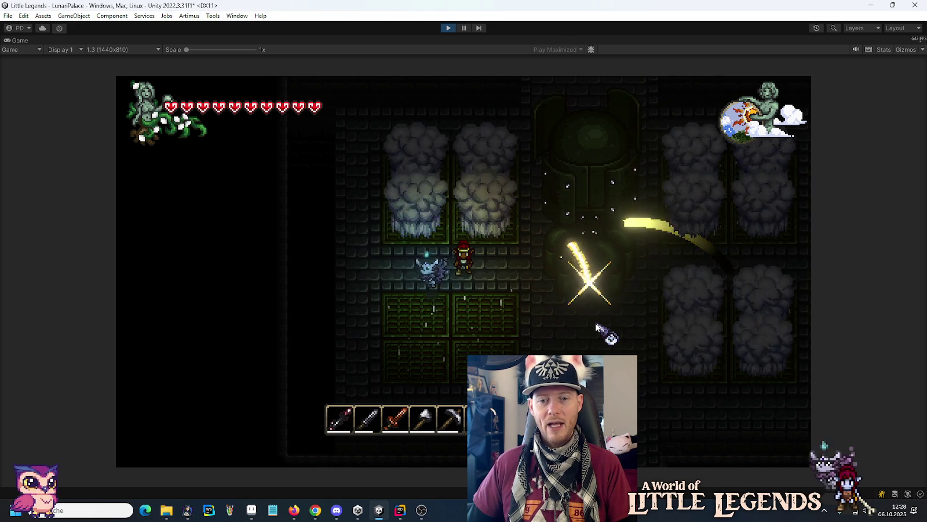
key(d)
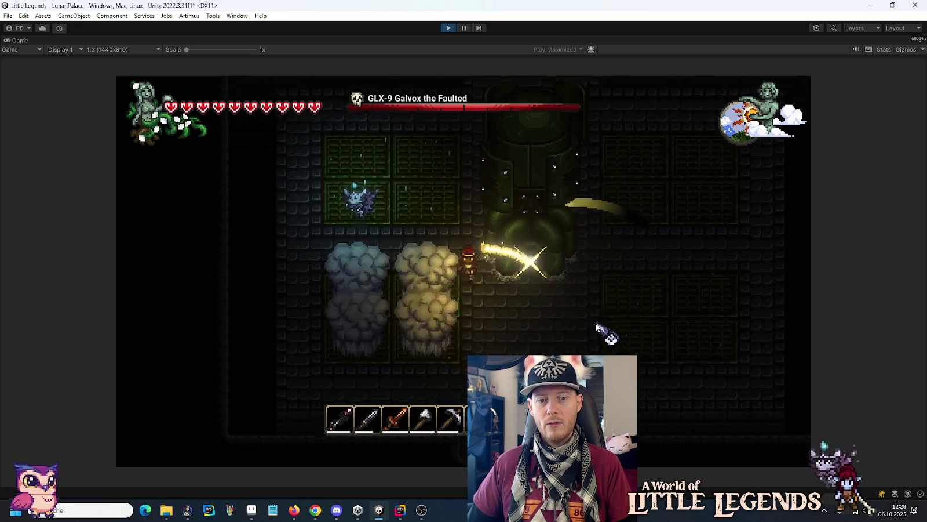
key(d)
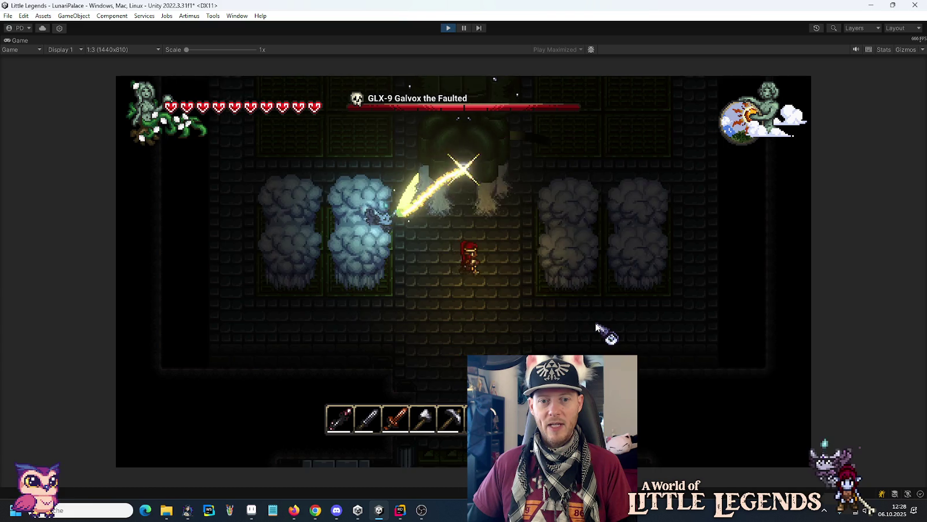
key(d)
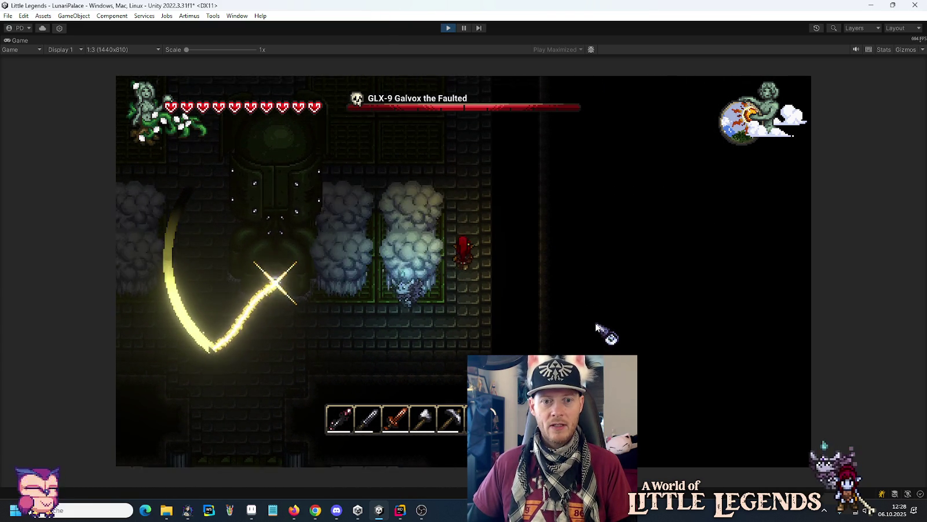
key(w)
key(a)
key(a)
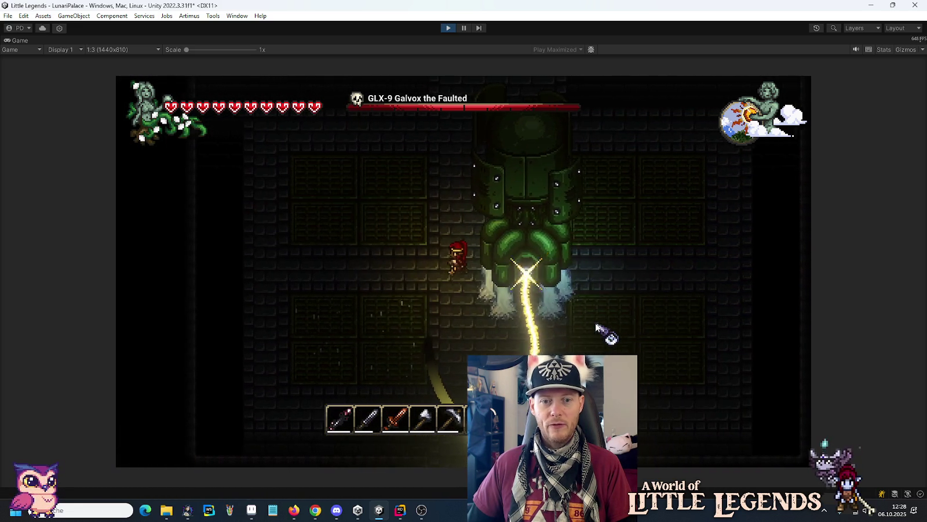
Step: Move around the boss room, dodging Galvox's sweeping laser
key(a)
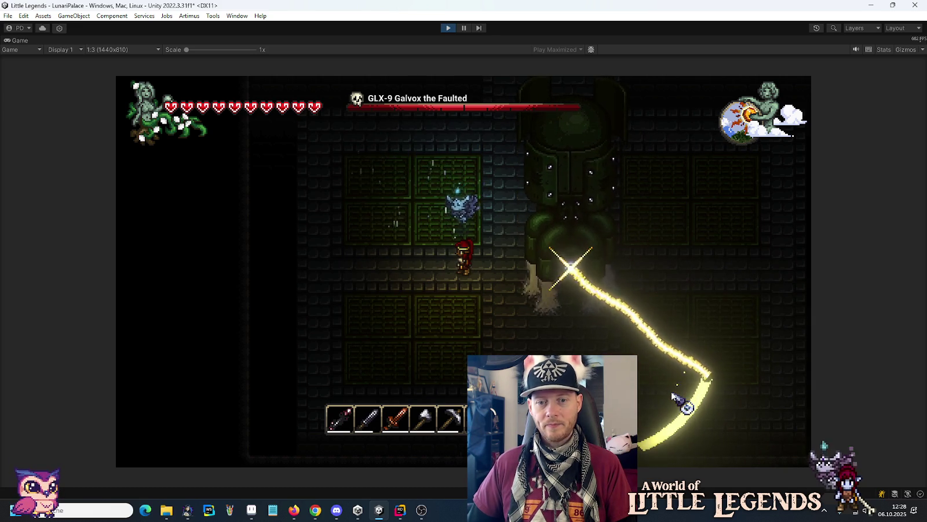
key(a)
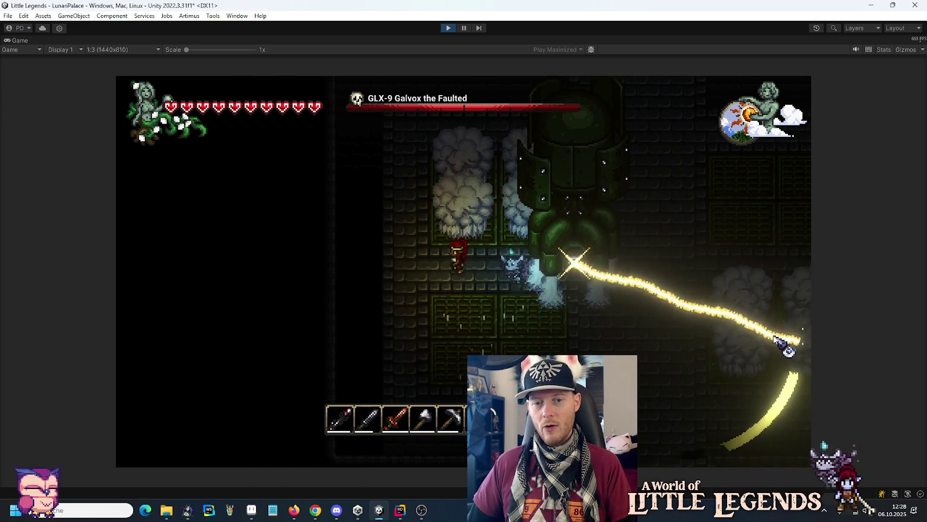
key(d)
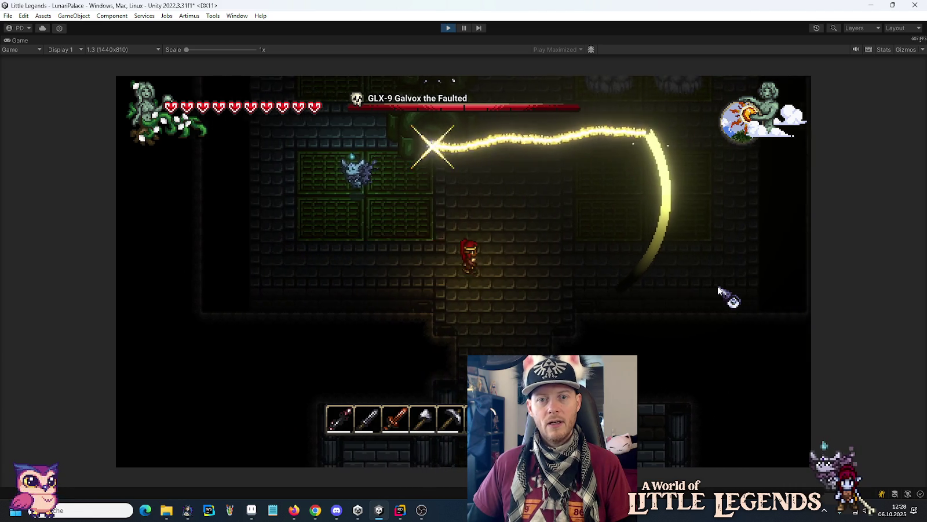
key(w)
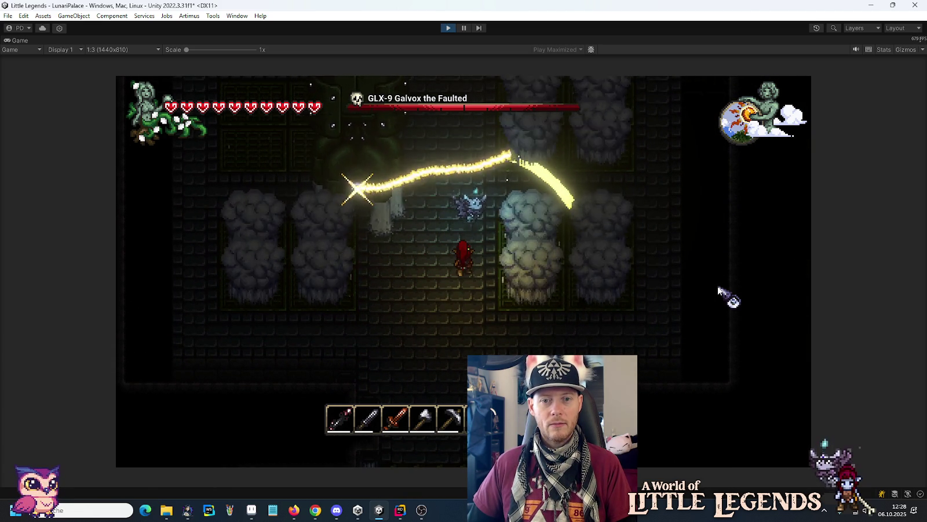
key(d)
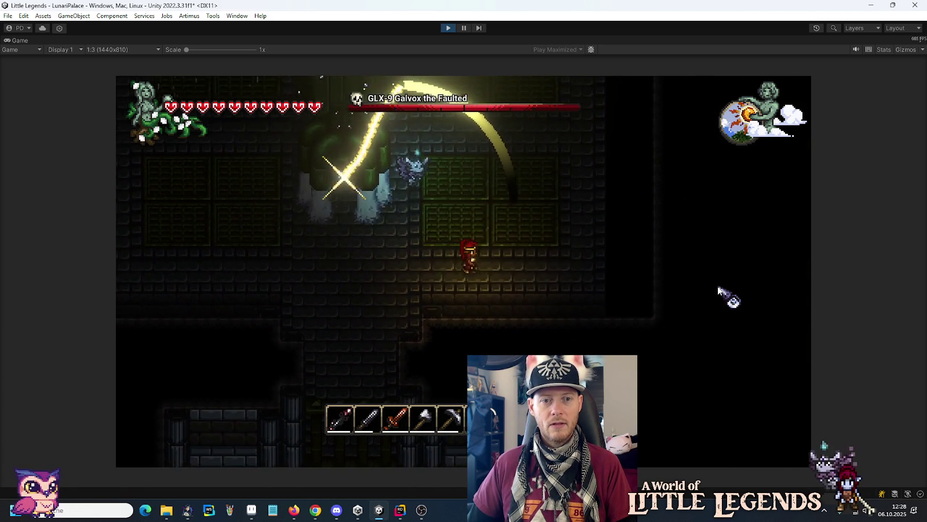
key(d)
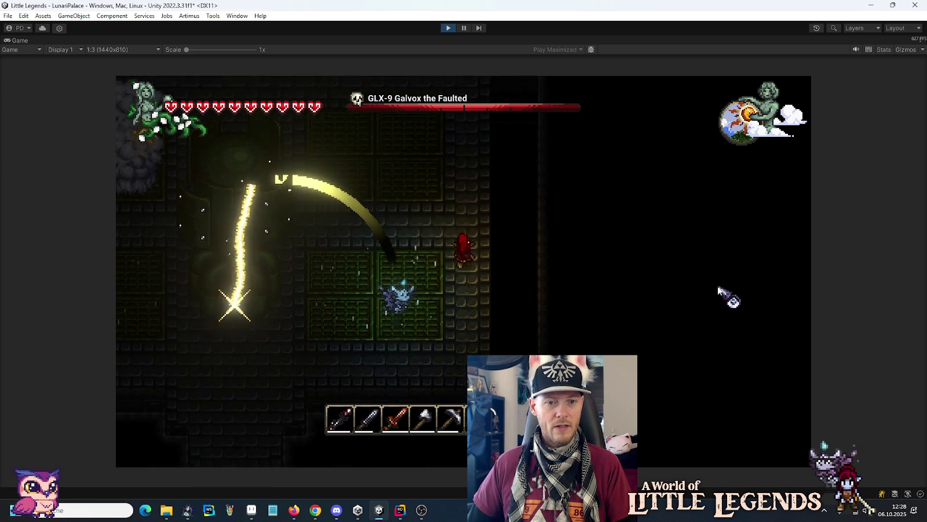
Step: Walk through the rooms back into the boss chamber and past Galvox
key(s)
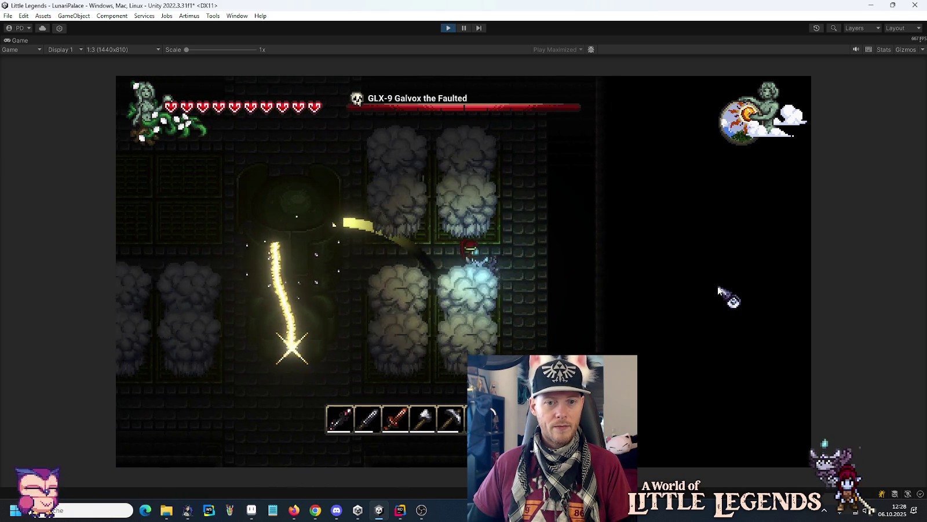
key(w)
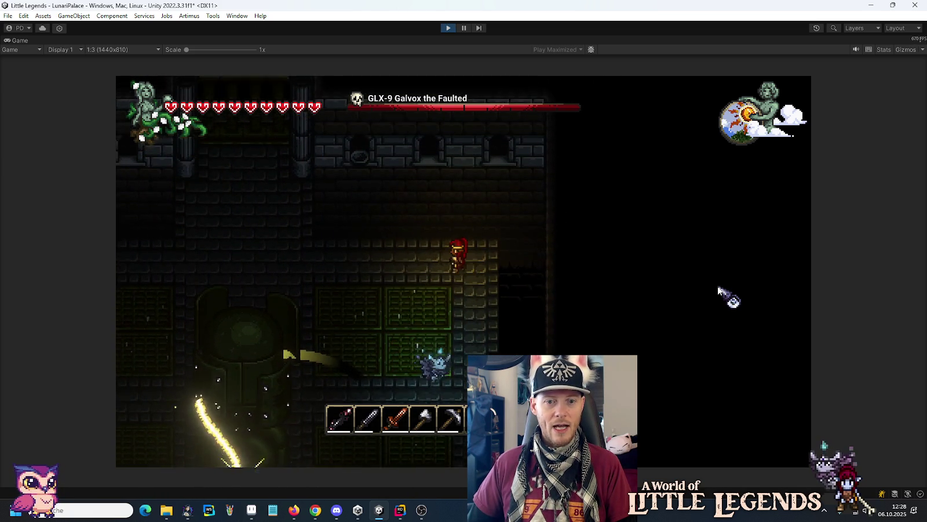
key(a)
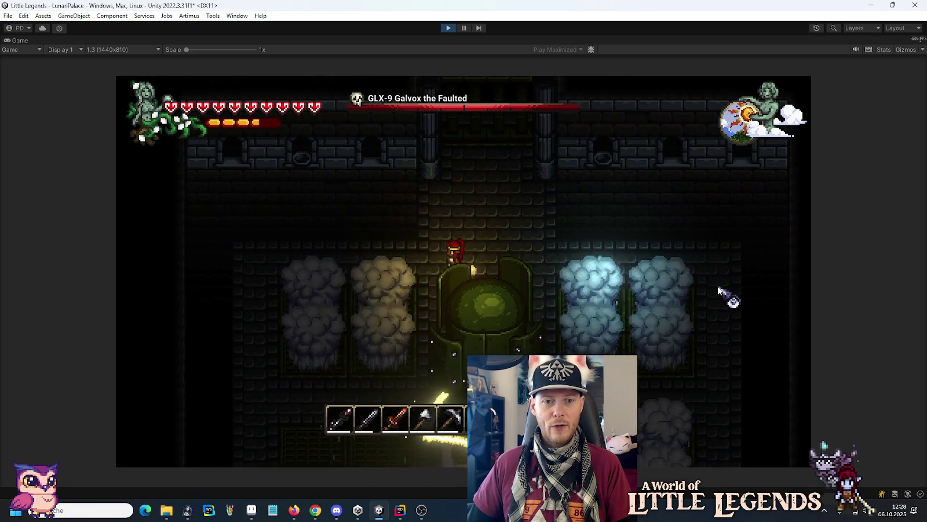
key(a)
key(s)
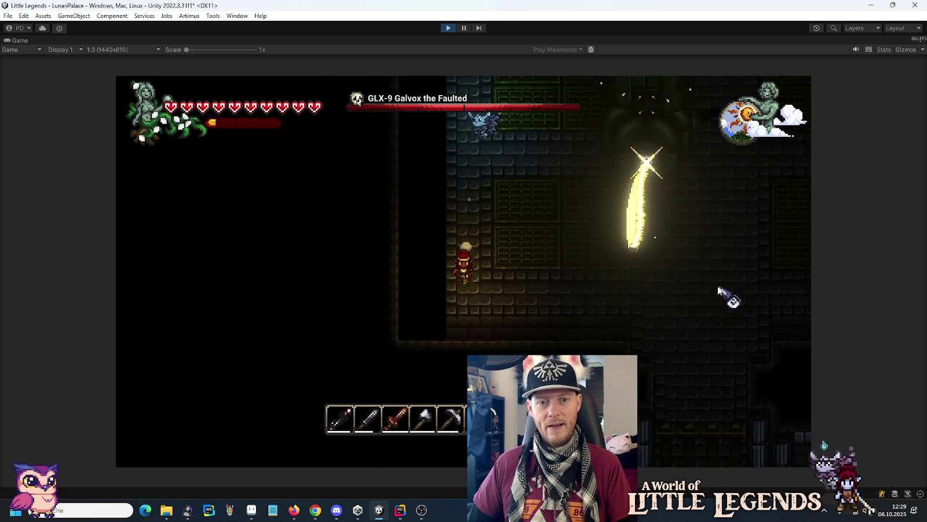
key(d)
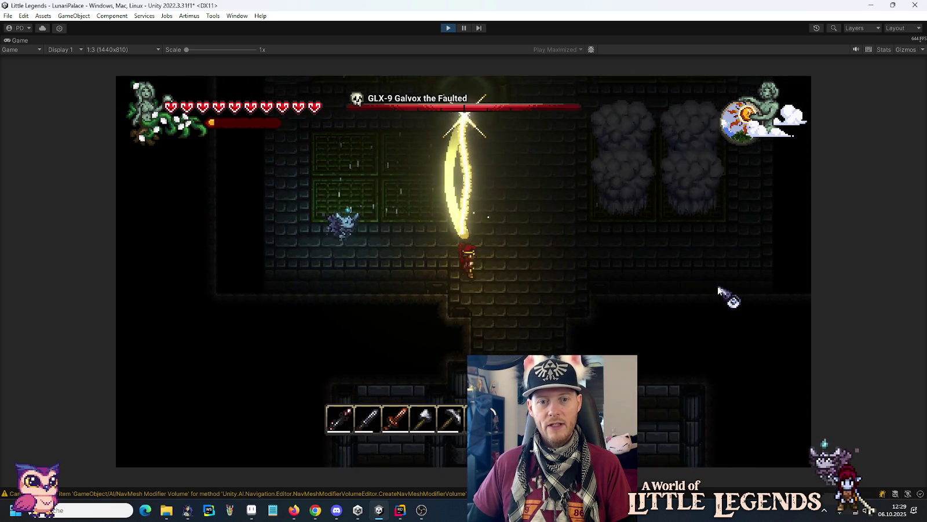
key(d)
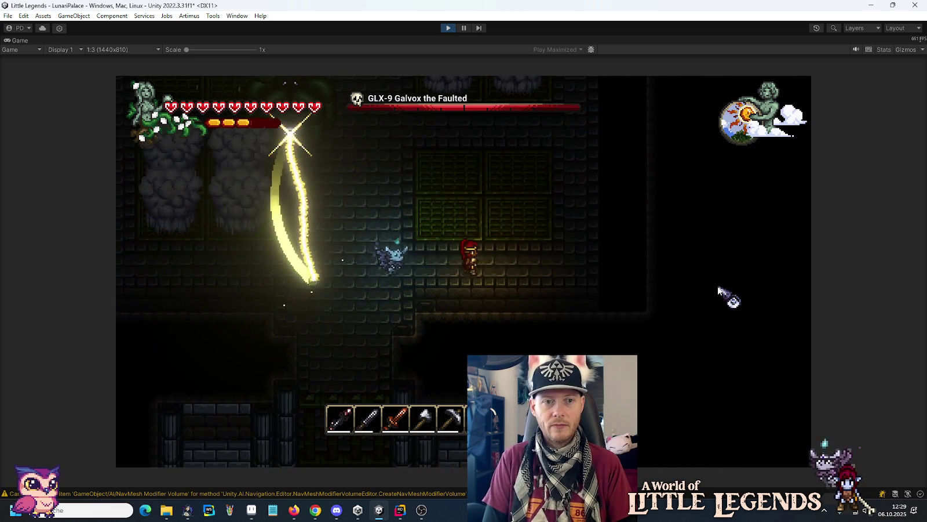
key(d)
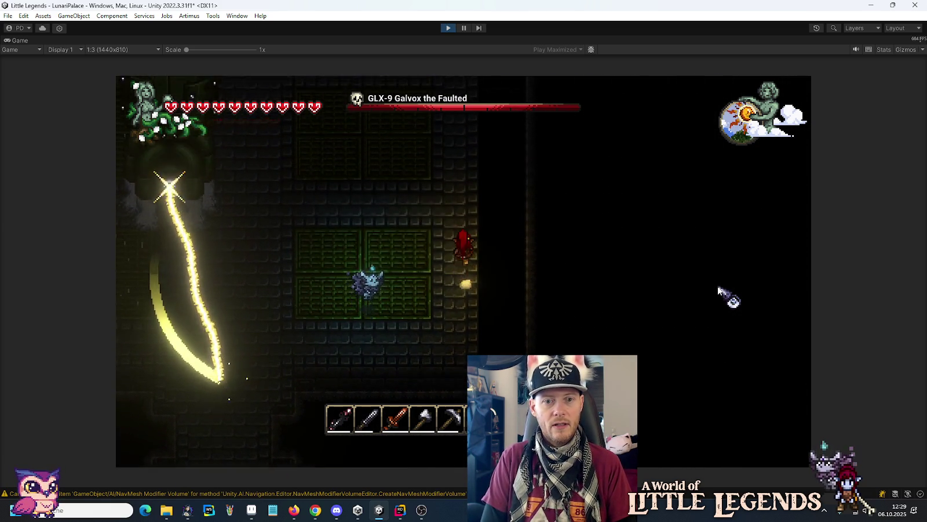
key(a)
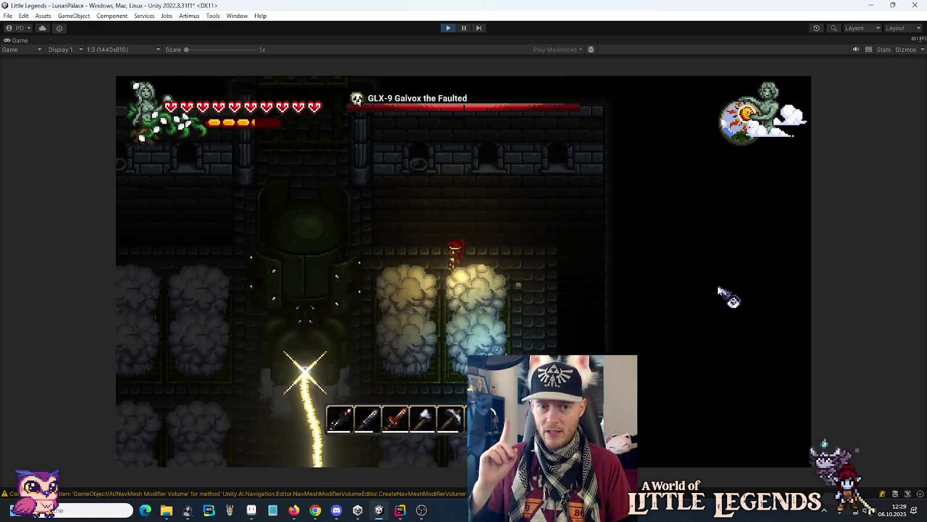
key(a)
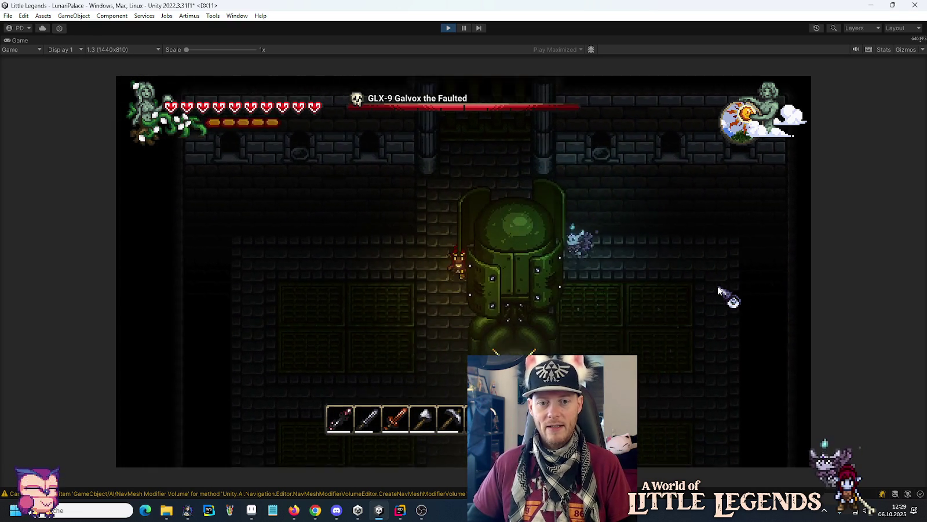
key(s)
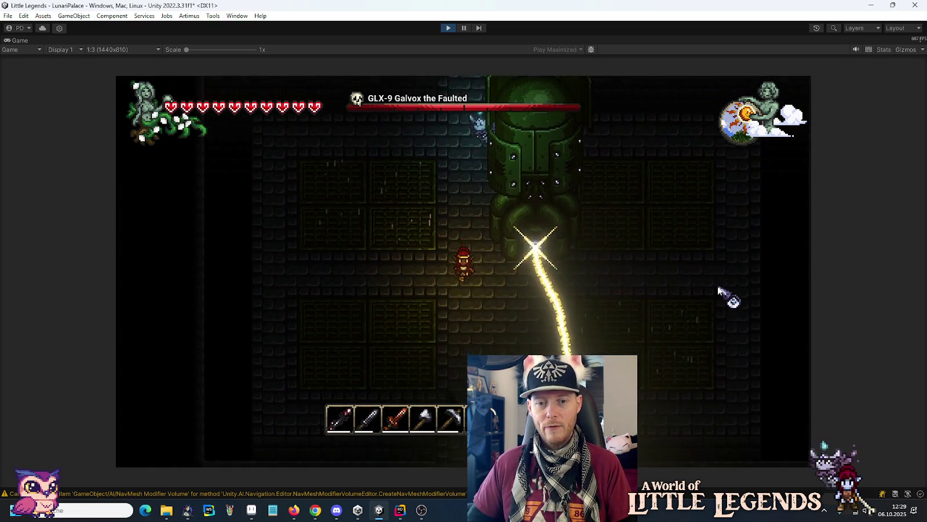
key(s)
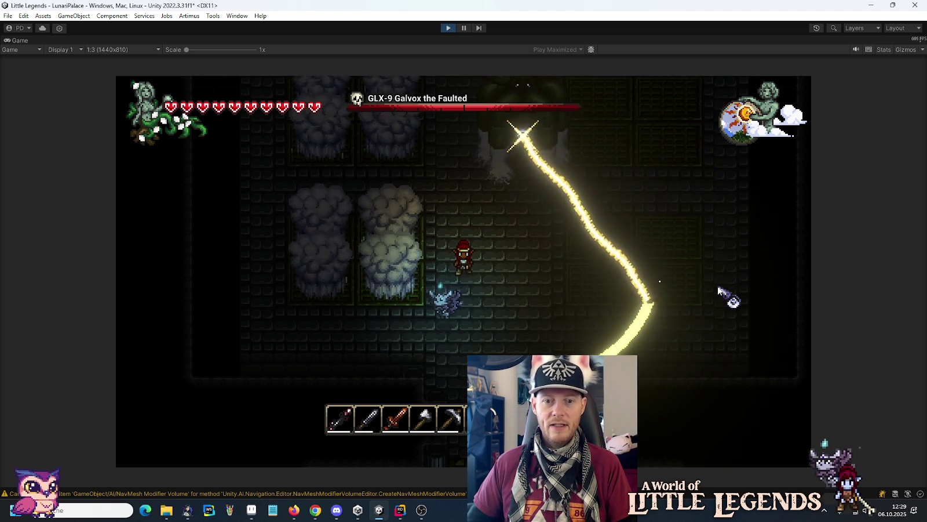
Step: Circle the arena with WASD, dodging the laser to watch the impact effect
key(d)
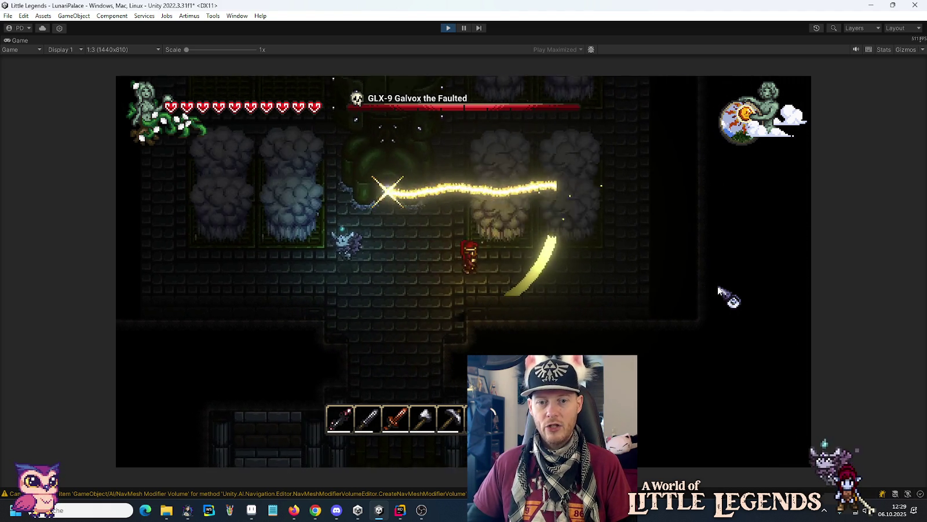
key(d)
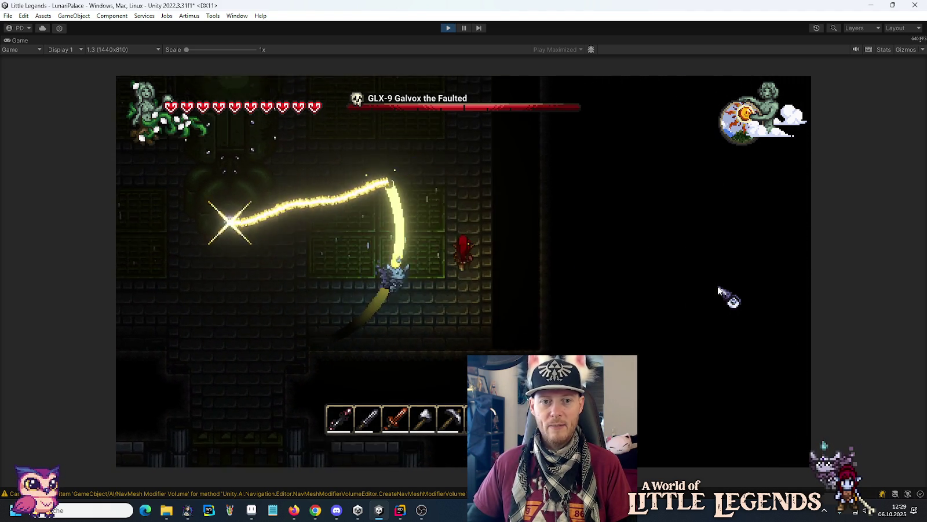
key(w)
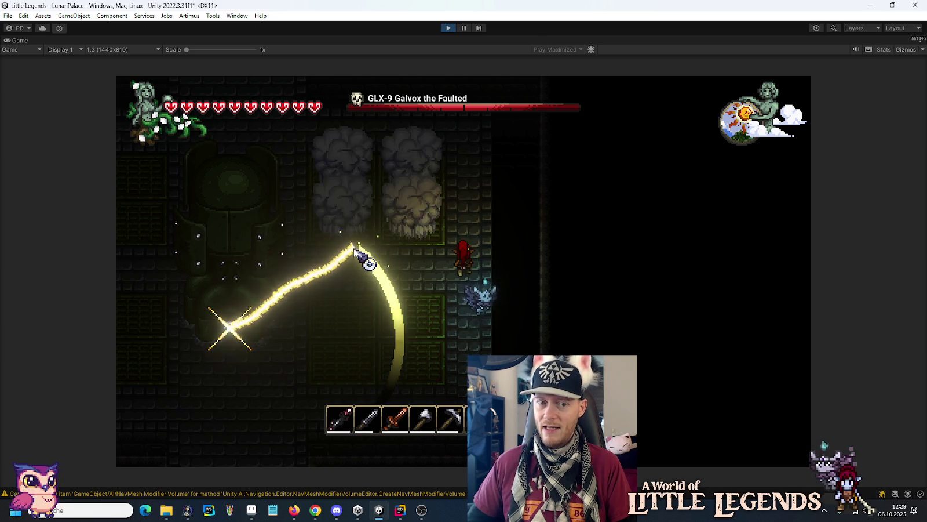
key(w)
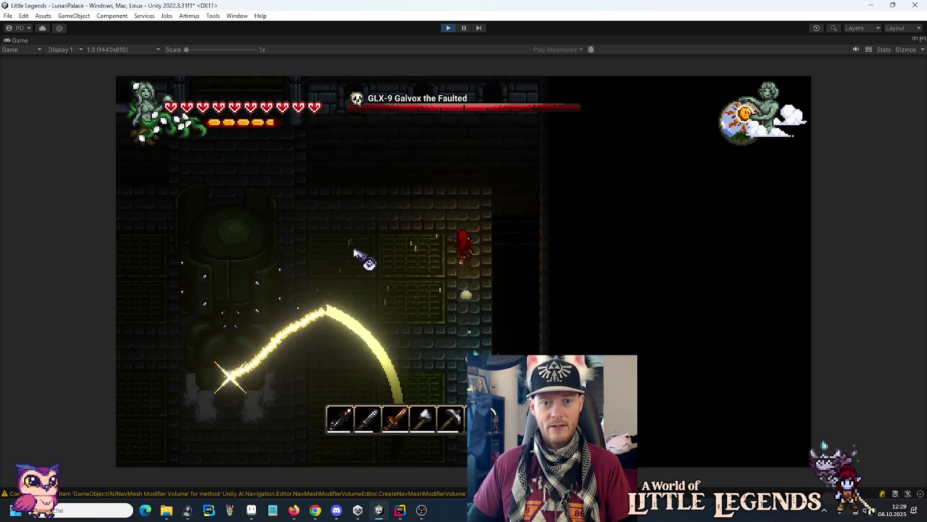
key(a)
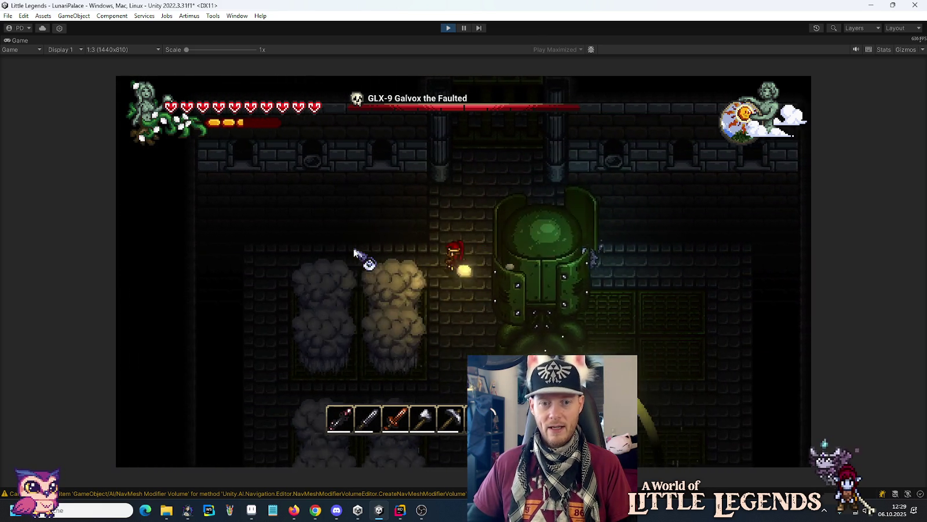
key(a)
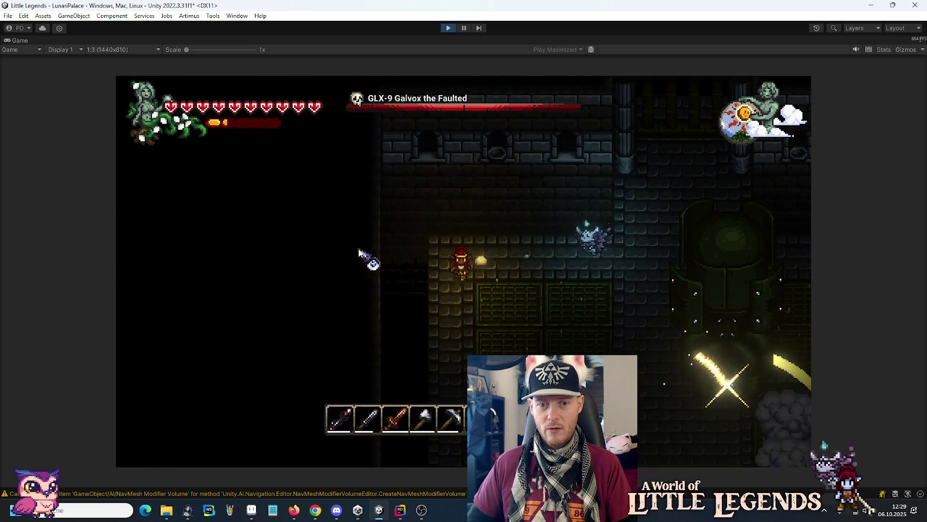
key(s)
key(s)
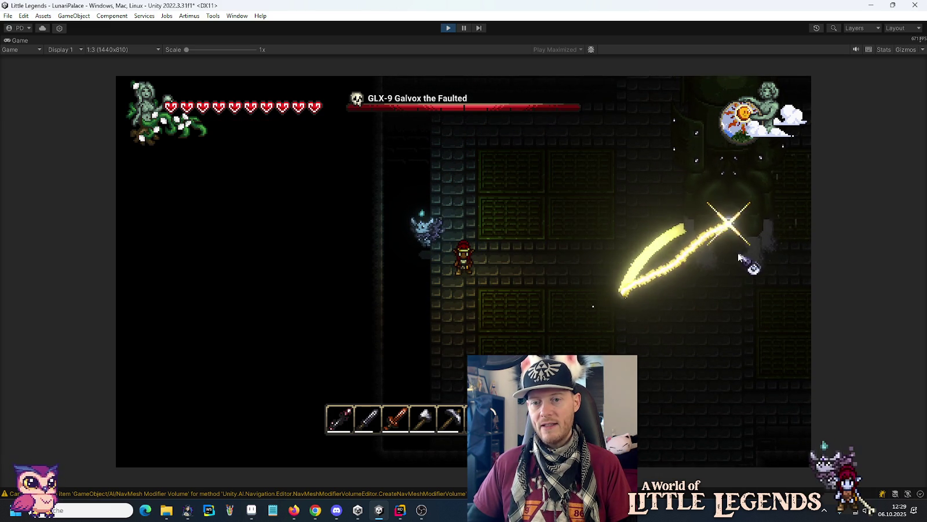
key(s)
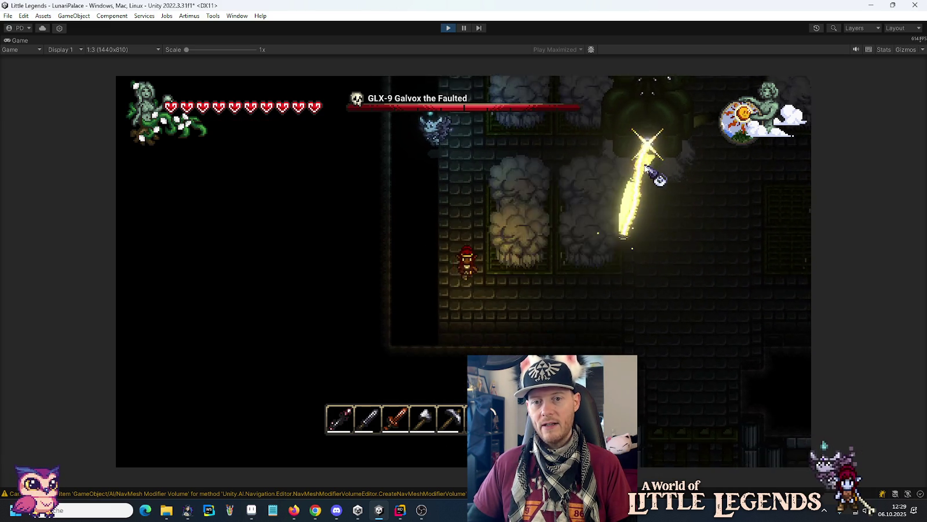
key(d)
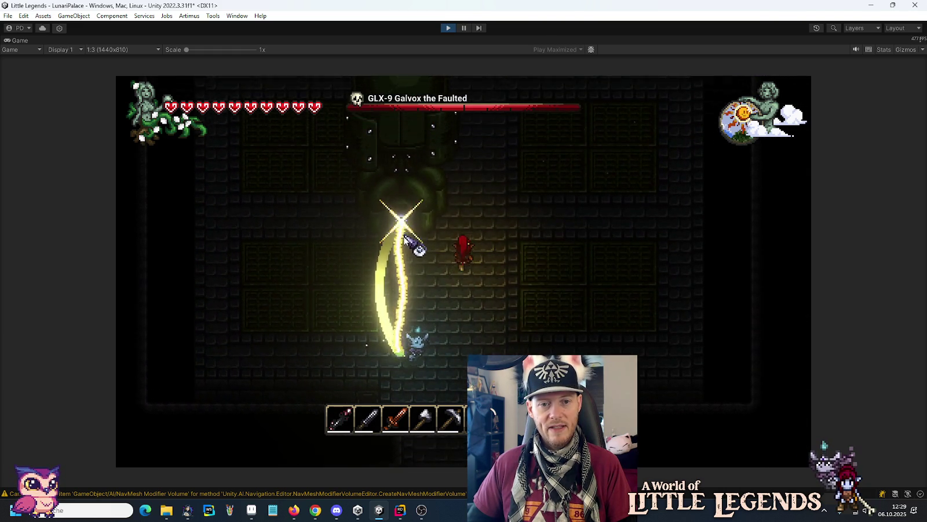
key(w)
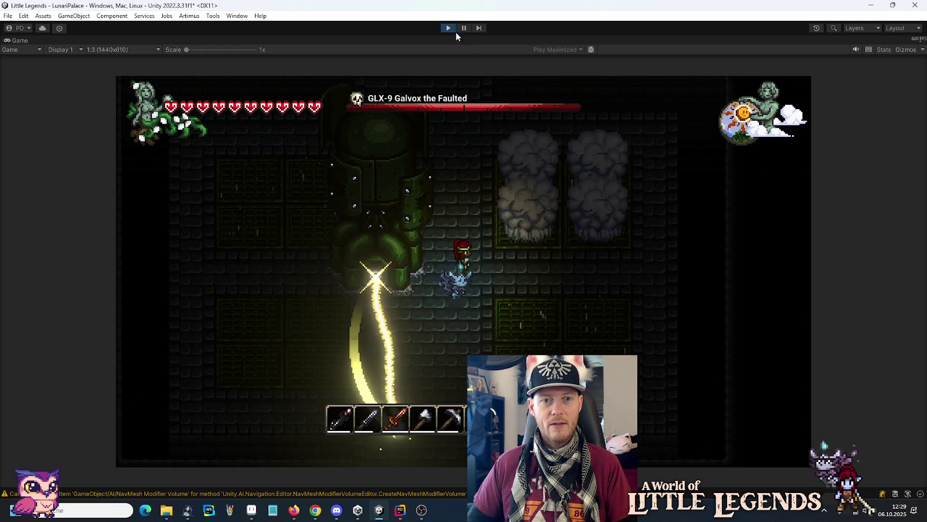
Step: Stop the play test and bring up Aseprite and the galvox images folder
click(447, 29)
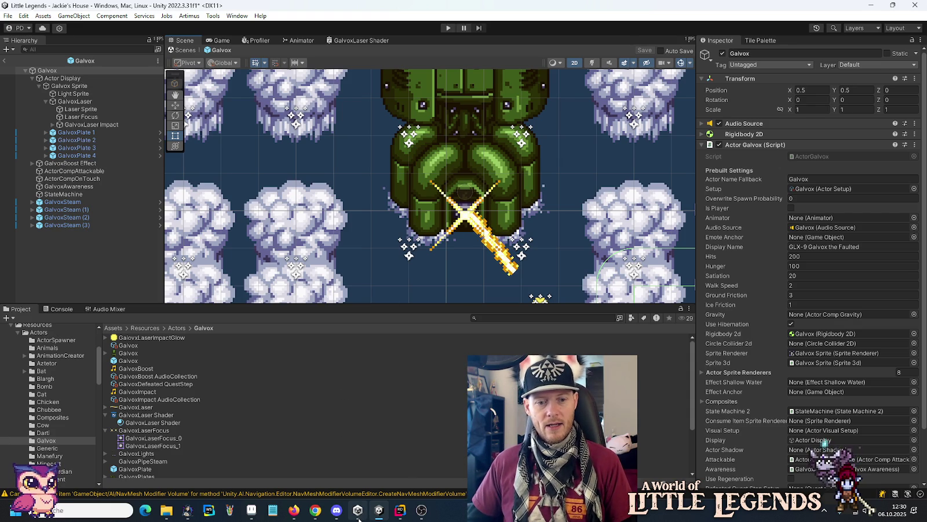
click(323, 516)
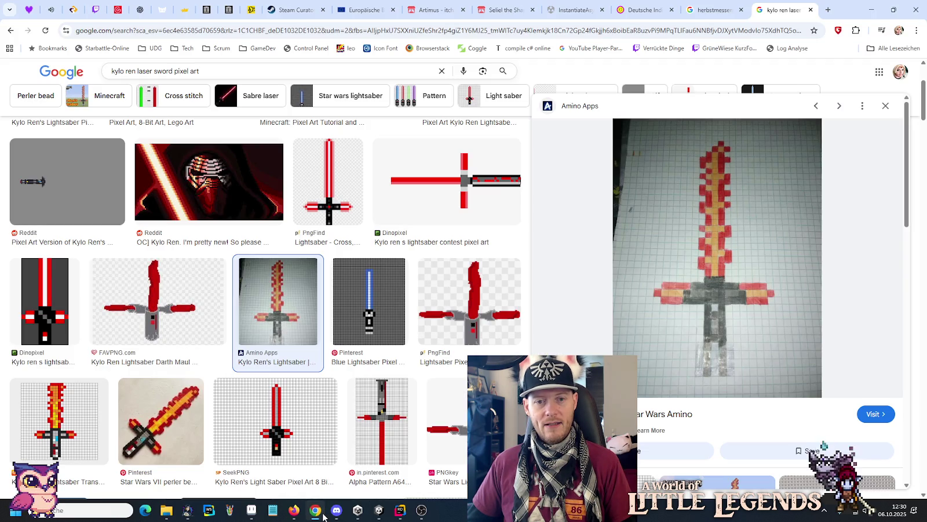
click(251, 509)
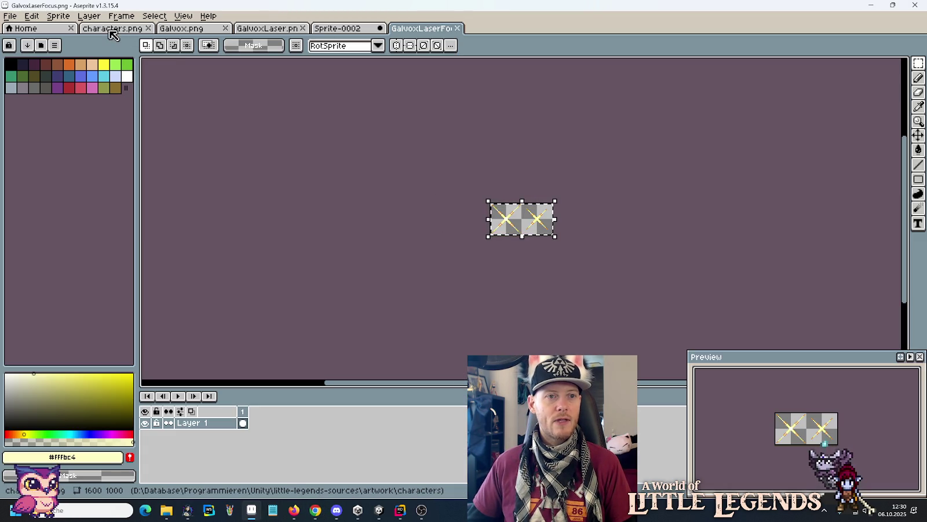
mouse_move(167, 509)
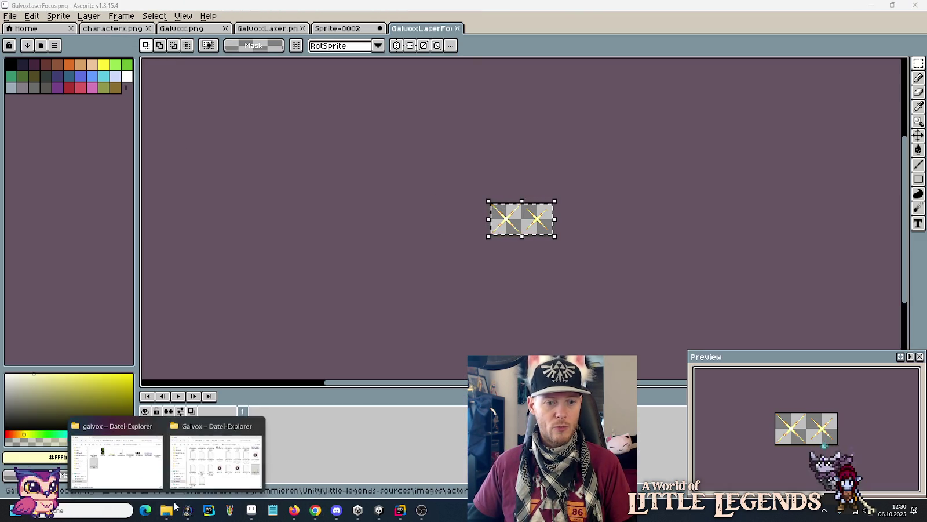
click(119, 454)
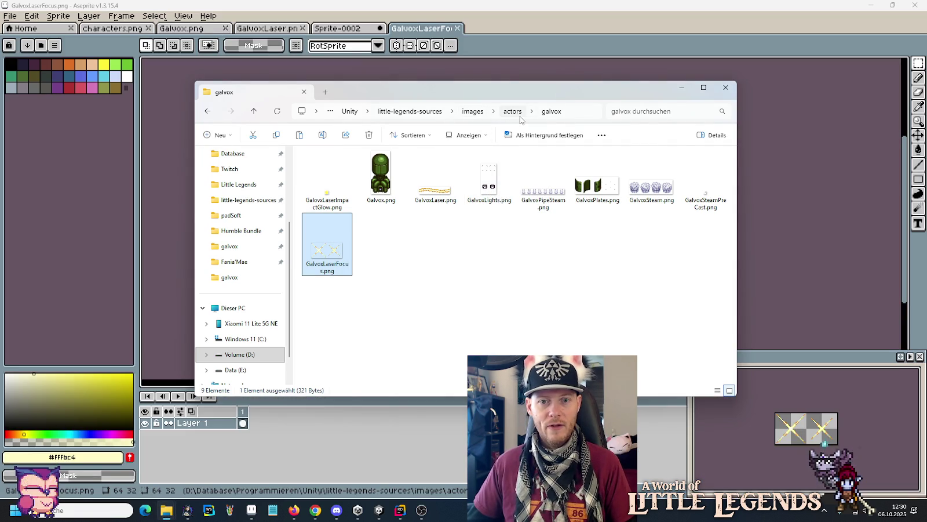
Step: Browse the actors and volgoda folders, then return to little-legends-sources
click(518, 114)
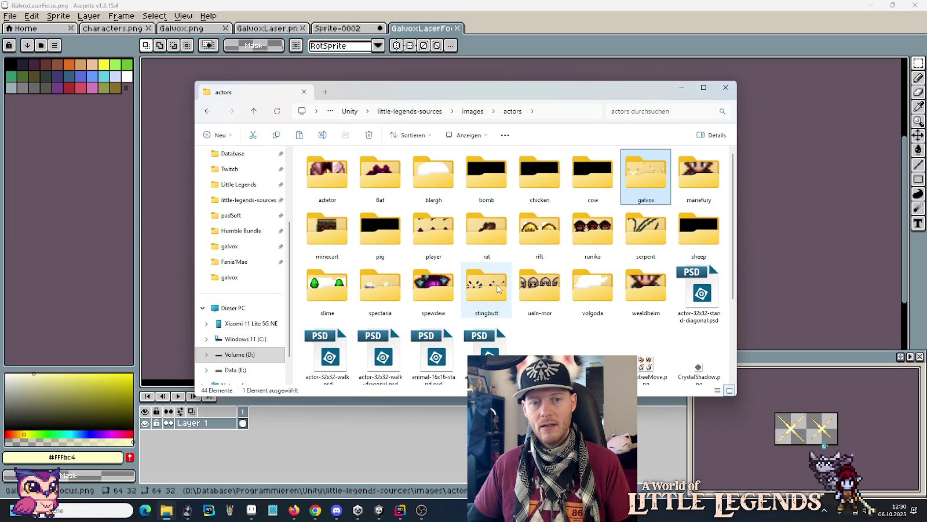
mouse_move(497, 288)
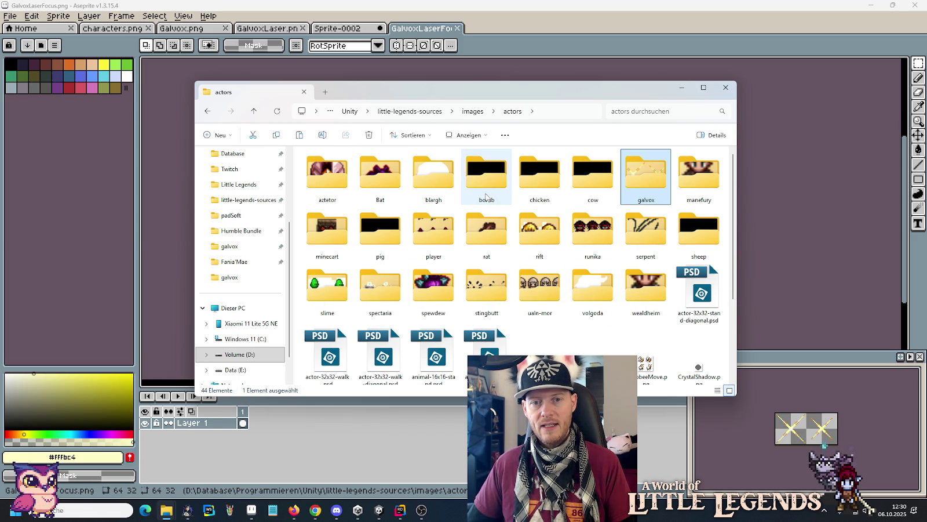
double_click(608, 294)
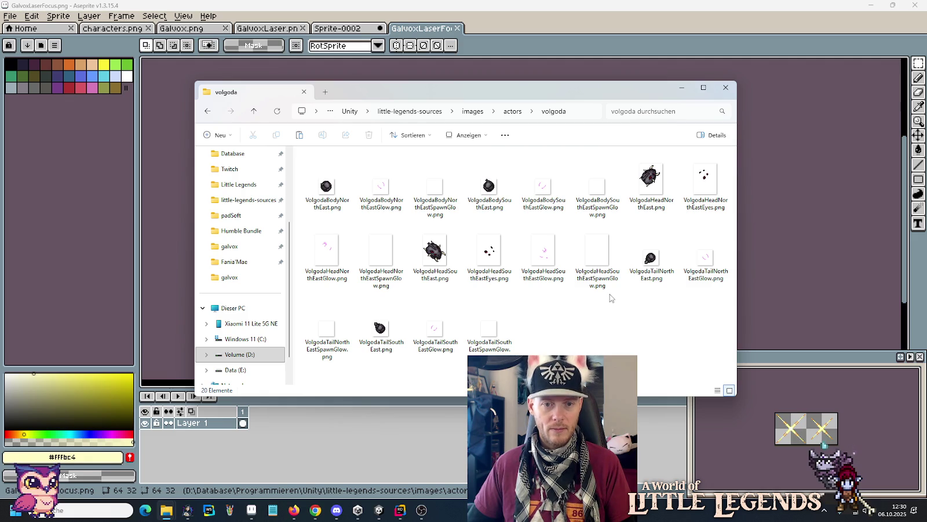
key(alt+Up)
key(alt+Up)
key(alt+Up)
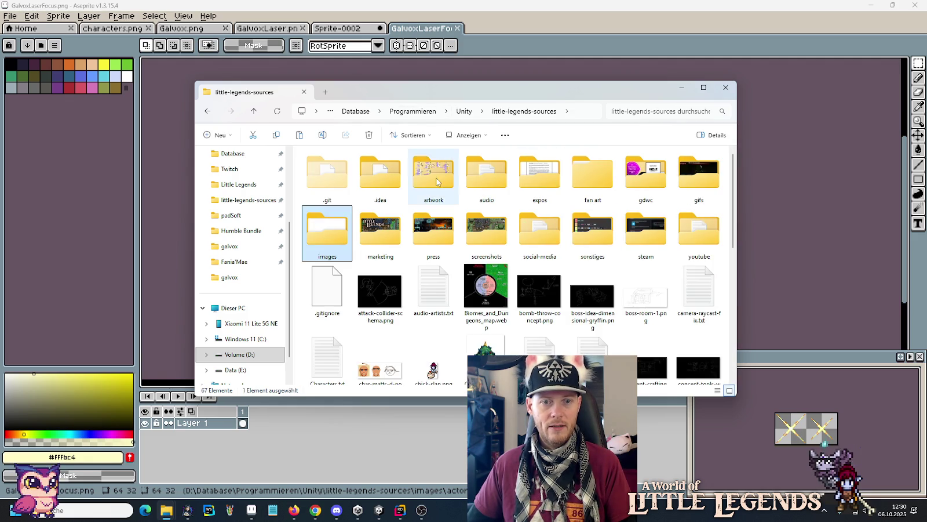
Step: Open volgoda.png from artwork > mobs in Aseprite
double_click(433, 241)
scroll(497, 339, down, 2)
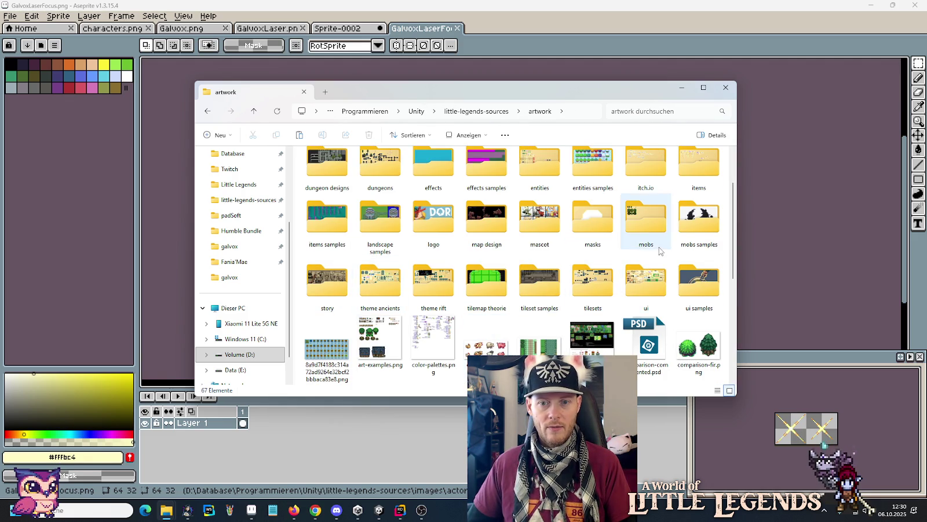
double_click(647, 223)
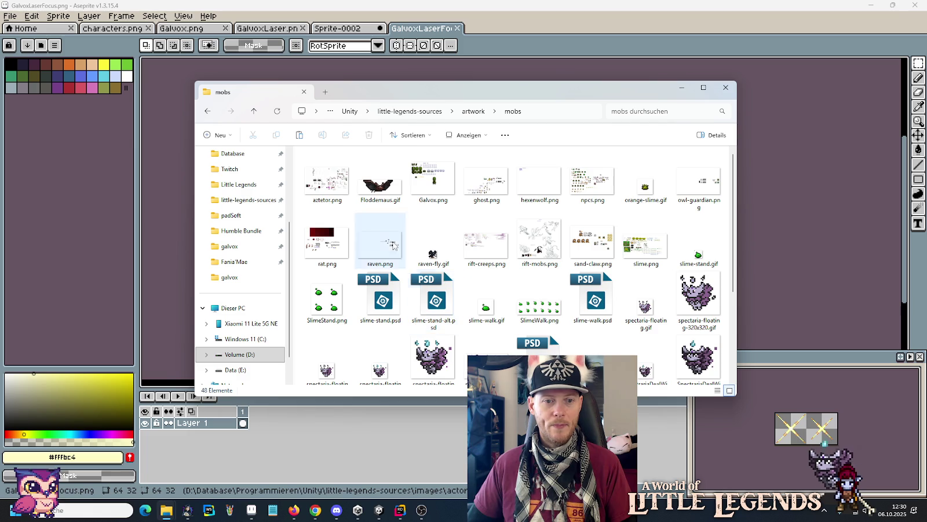
scroll(549, 187, down, 3)
double_click(645, 347)
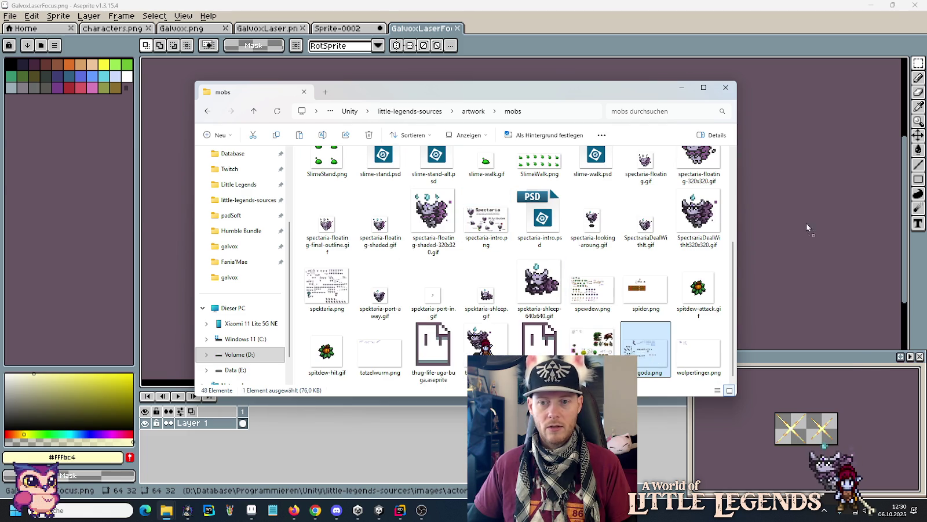
scroll(653, 145, down, 2)
scroll(658, 214, up, 1)
scroll(658, 214, up, 1)
scroll(657, 214, up, 1)
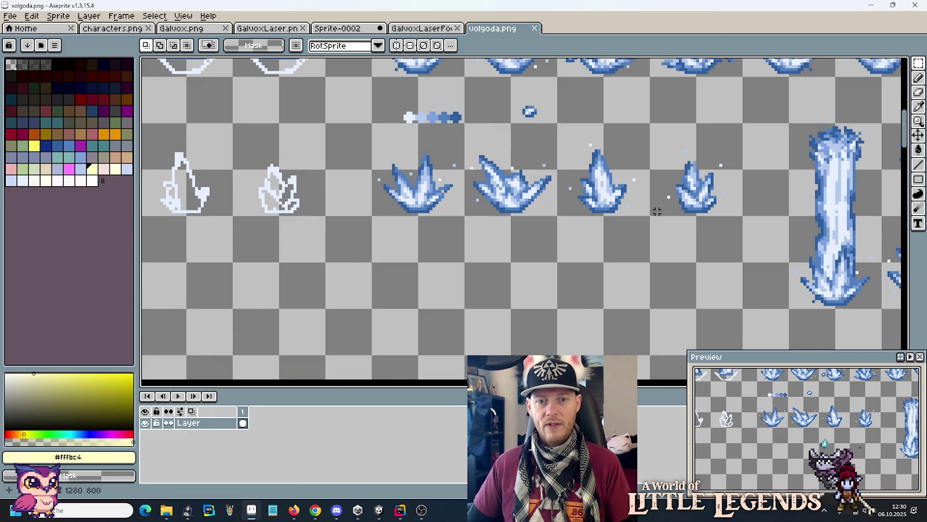
Step: Select the four blue crystal sprites in volgoda.png and switch to the Galvox.png tab
mouse_move(396, 208)
mouse_down()
mouse_move(440, 168)
mouse_move(703, 149)
mouse_up()
scroll(602, 260, down, 3)
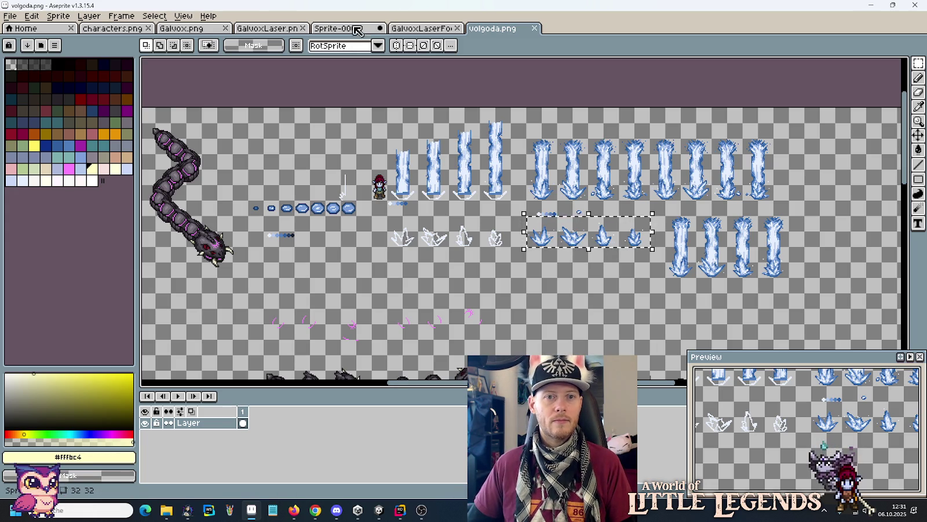
click(409, 29)
click(348, 29)
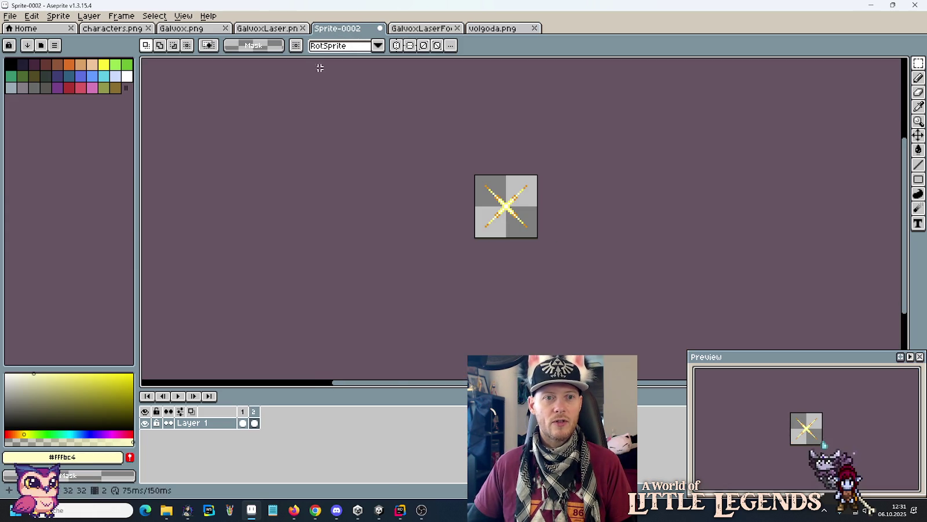
click(204, 29)
scroll(503, 220, down, 2)
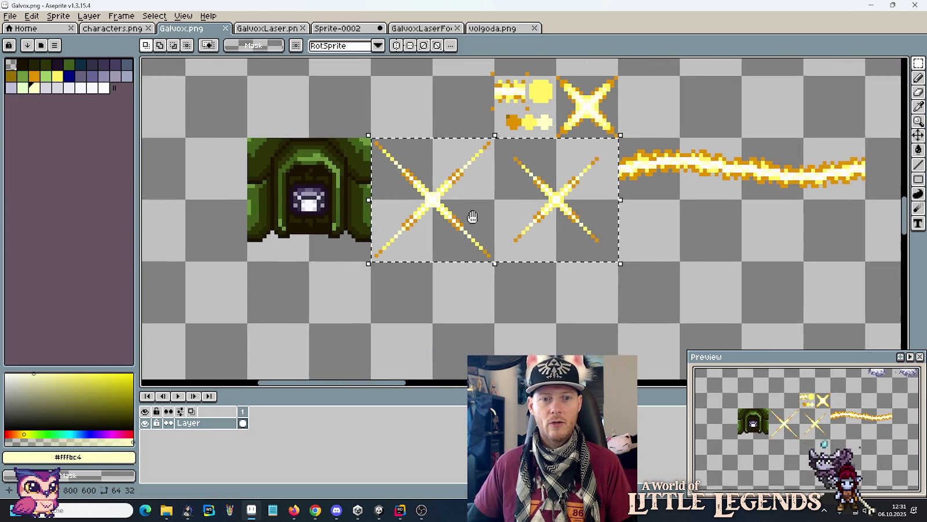
Step: Paste the crystals into Galvox.png and place them below the laser sparkles
key(ctrl+v)
drag(550, 221, 731, 242)
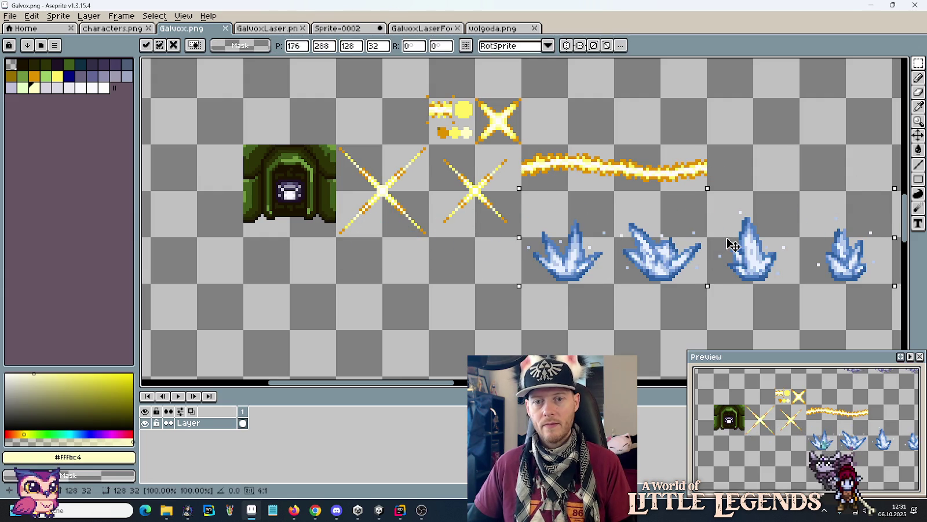
click(674, 140)
scroll(674, 140, right, 4)
mouse_move(322, 195)
mouse_down()
mouse_move(644, 284)
mouse_move(691, 285)
mouse_move(660, 268)
mouse_up()
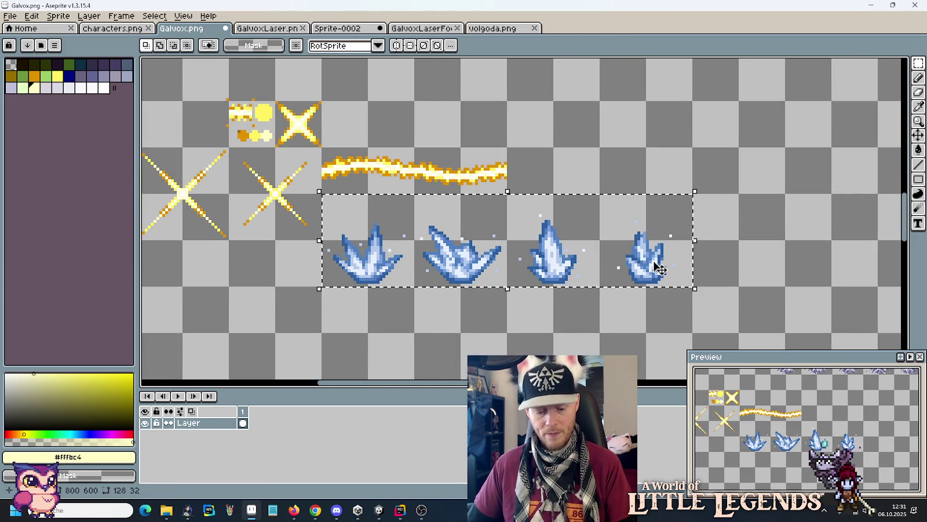
key(i)
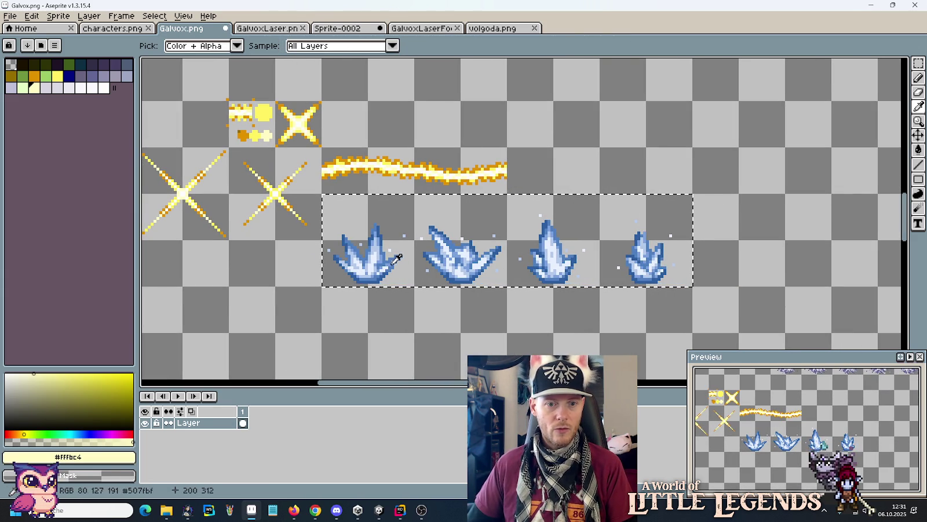
Step: Replace the crystals' light blue shades with near-white and pale yellow
click(379, 262)
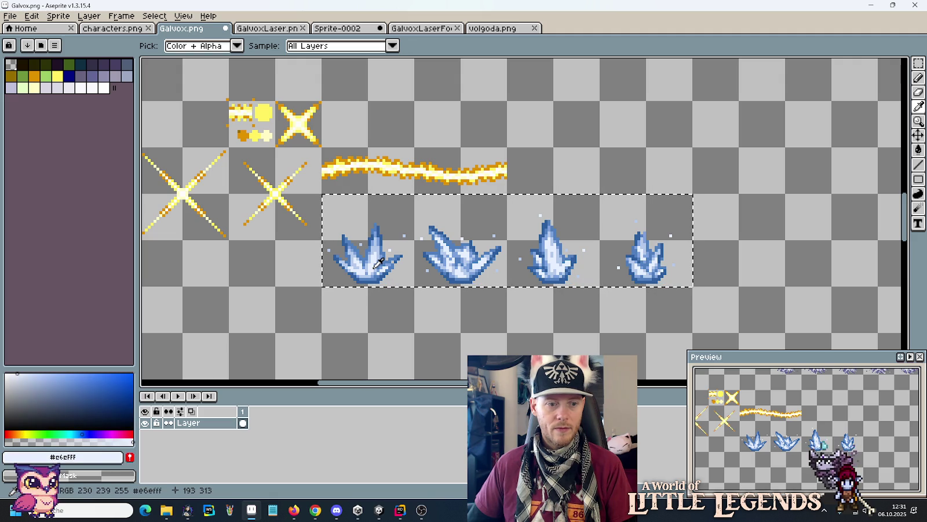
right_click(301, 119)
key(e)
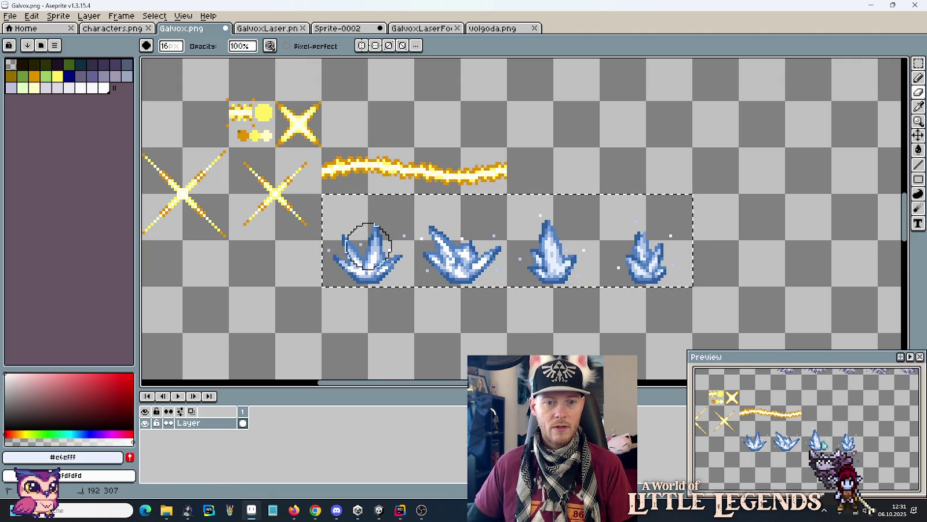
key(i)
click(542, 267)
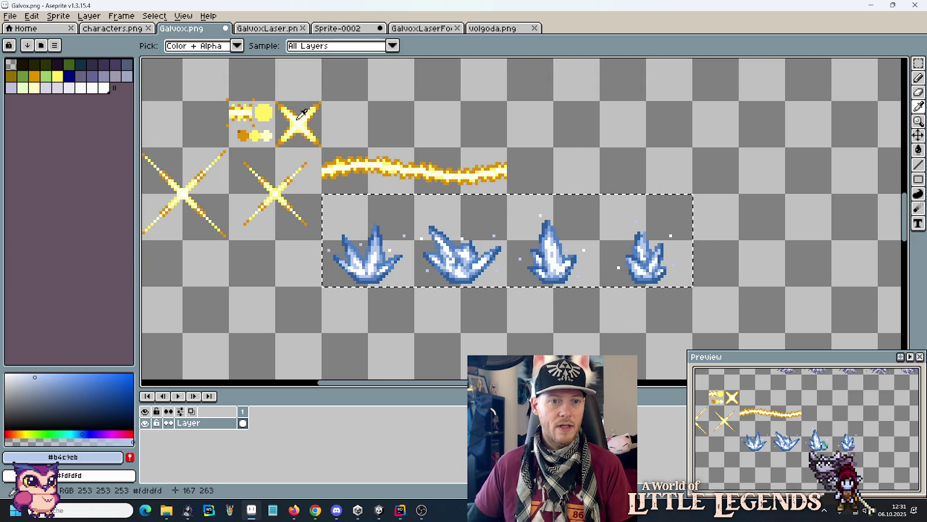
right_click(271, 132)
key(e)
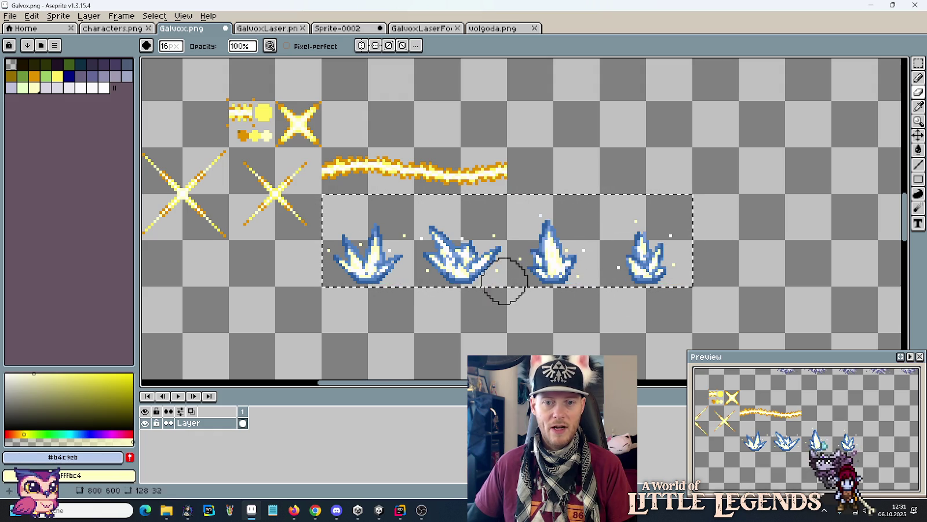
Step: Recolour the mid and darker blue shades to bright yellow and orange
key(i)
click(463, 260)
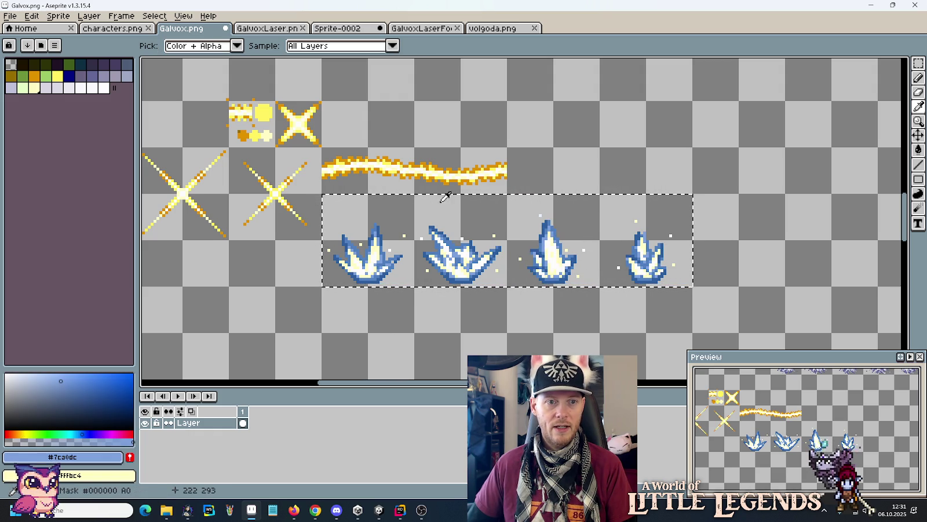
right_click(263, 132)
key(e)
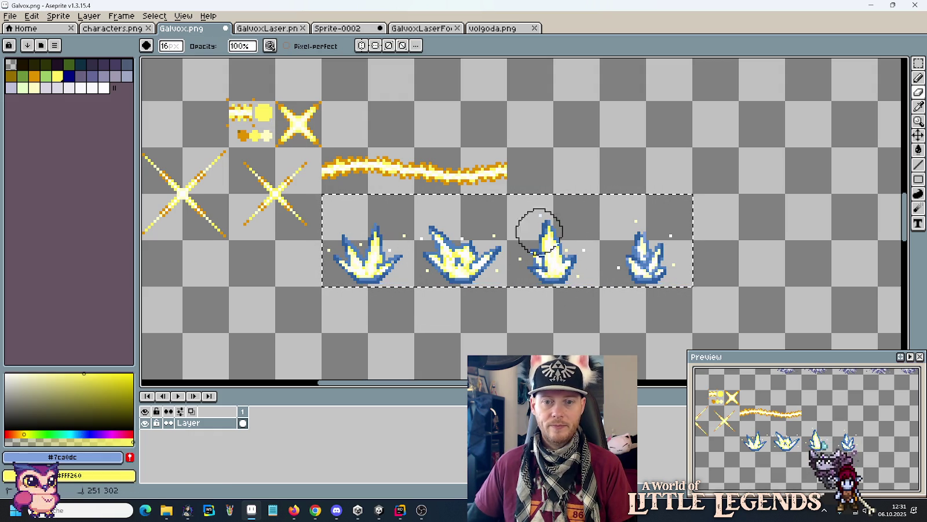
key(i)
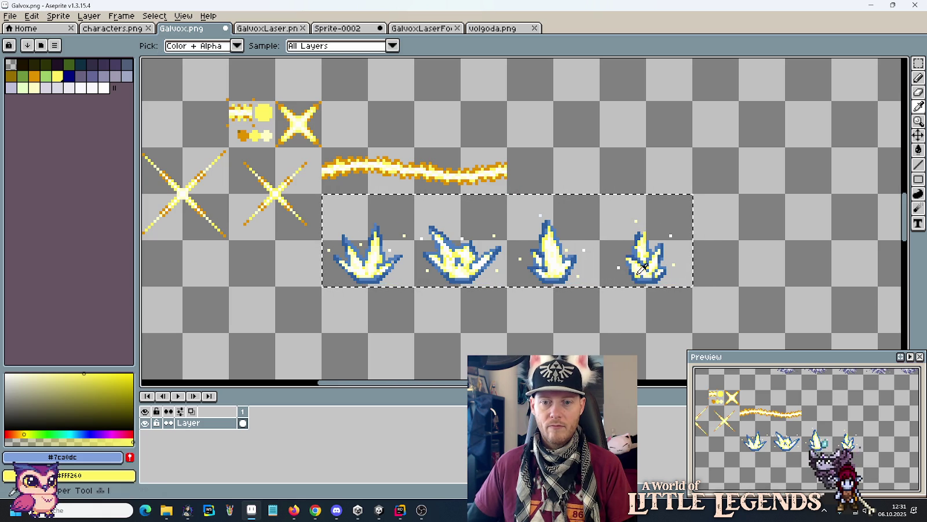
click(635, 261)
right_click(244, 135)
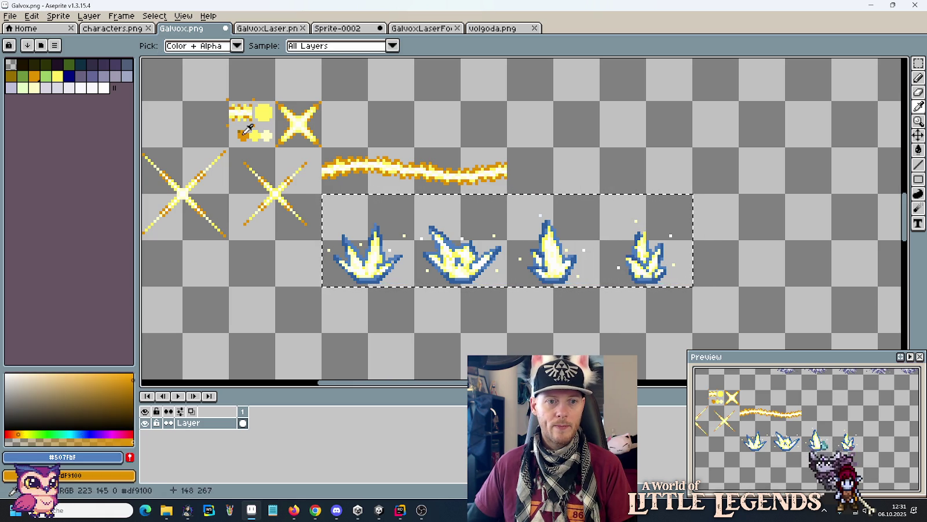
key(e)
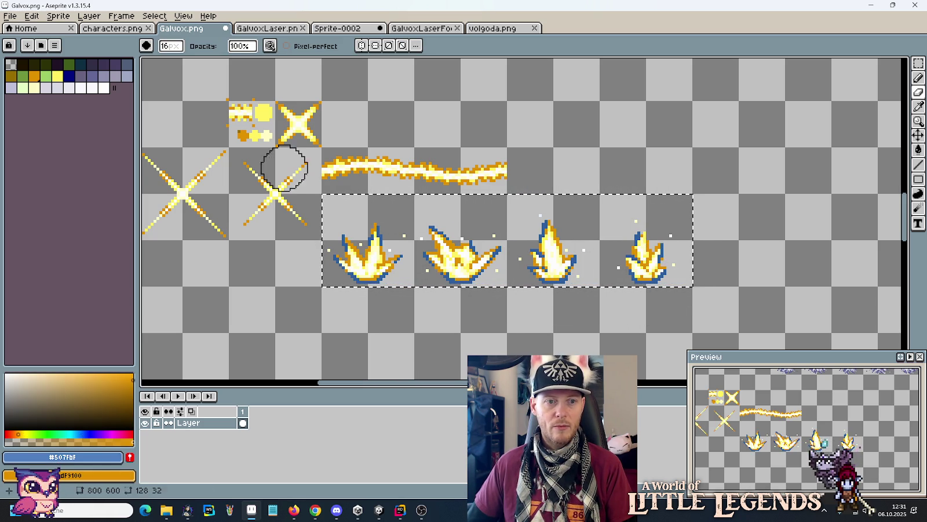
Step: Replace the darkest blue outline with dark gold #956F00
key(i)
click(240, 129)
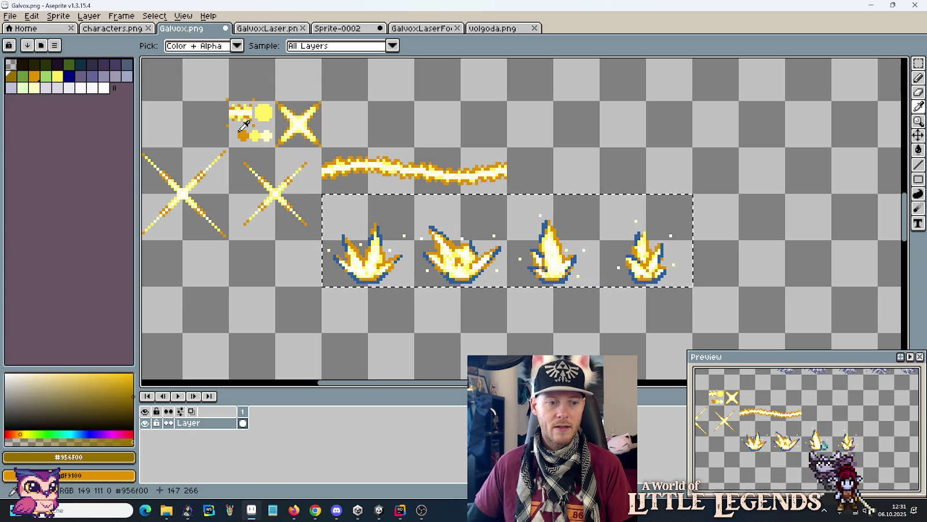
right_click(240, 130)
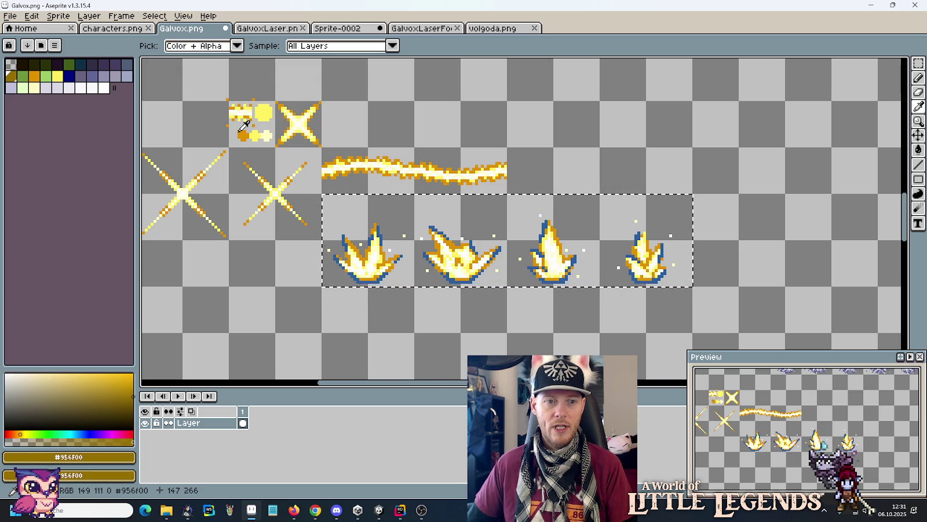
click(343, 240)
key(e)
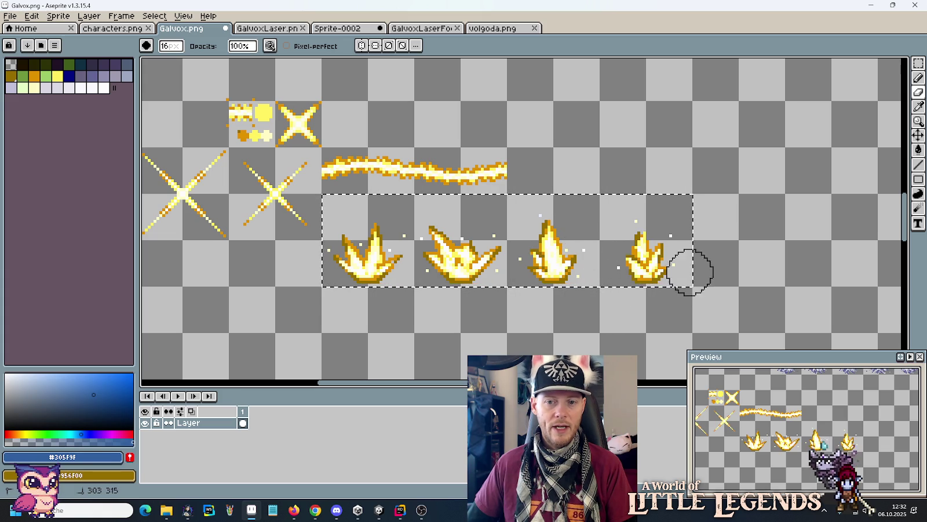
key(m)
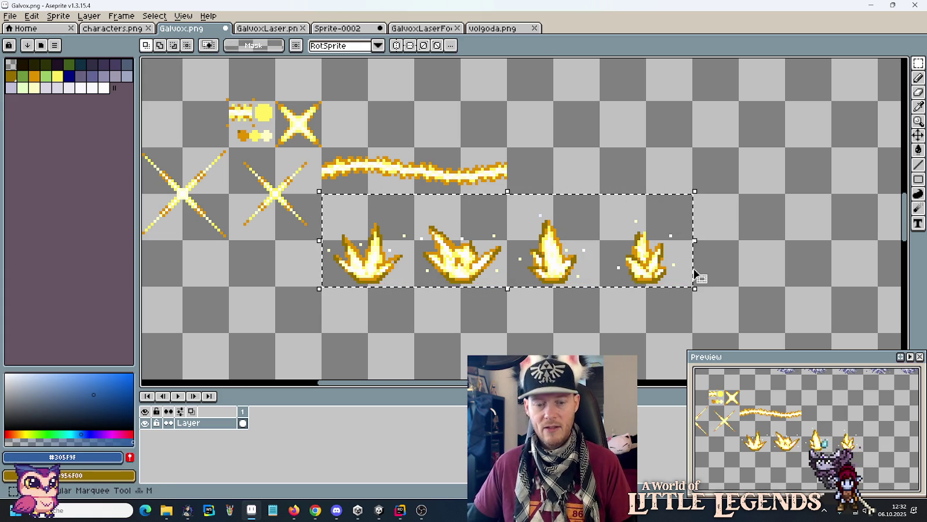
Step: Paste the flame strip into a new 128×32 sprite and save it as GalvoxLaserImpact.png
click(11, 15)
click(23, 27)
click(438, 357)
key(ctrl+v)
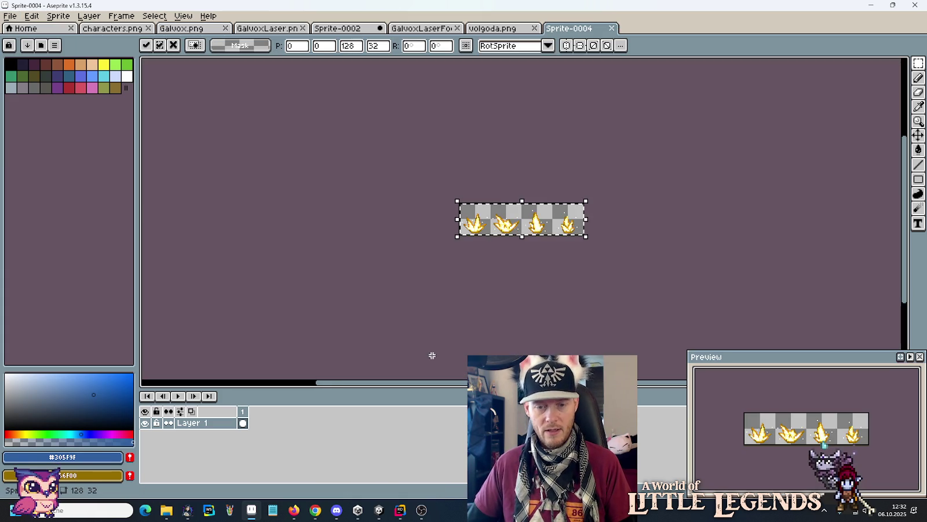
key(ctrl+s)
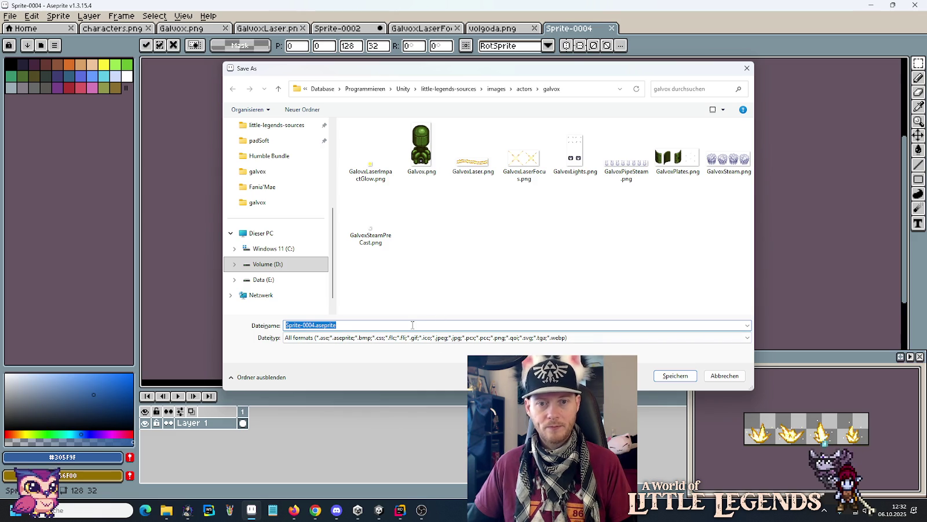
text(Gal)
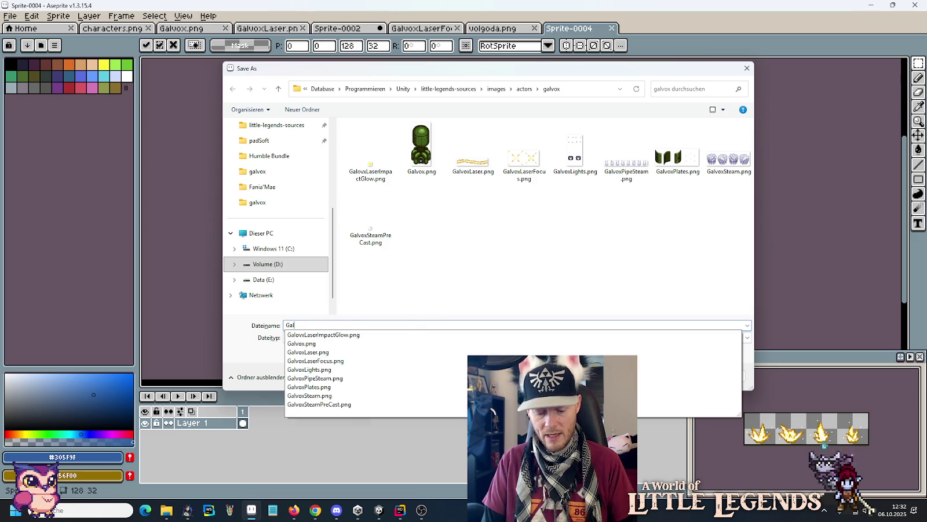
text(voxLaser)
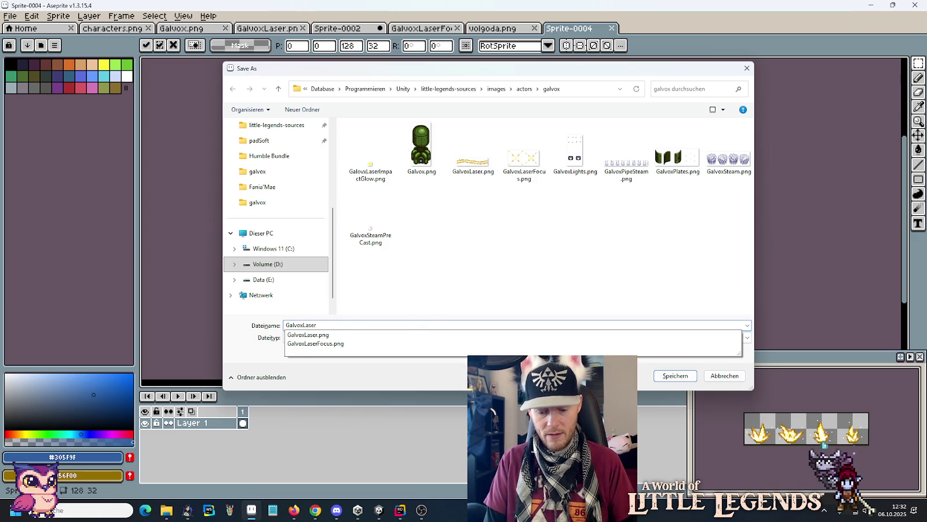
text(Impact.png)
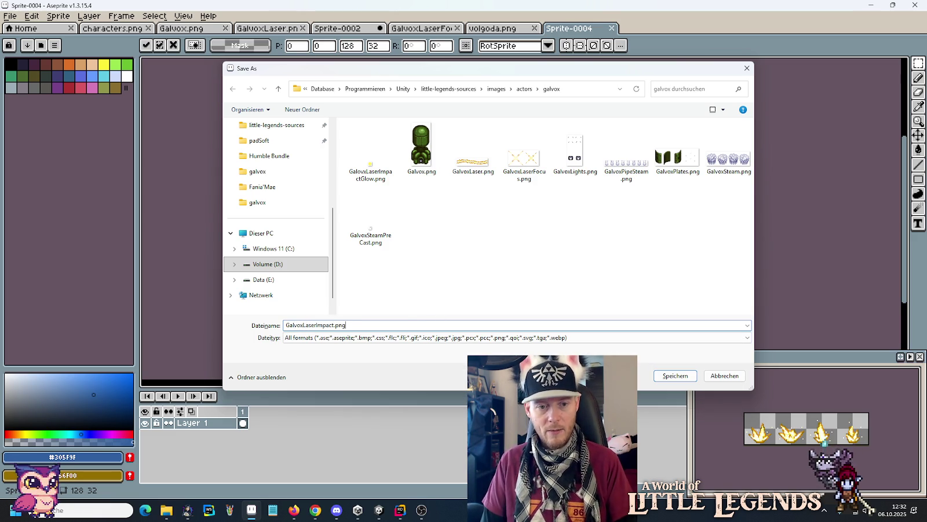
key(Return)
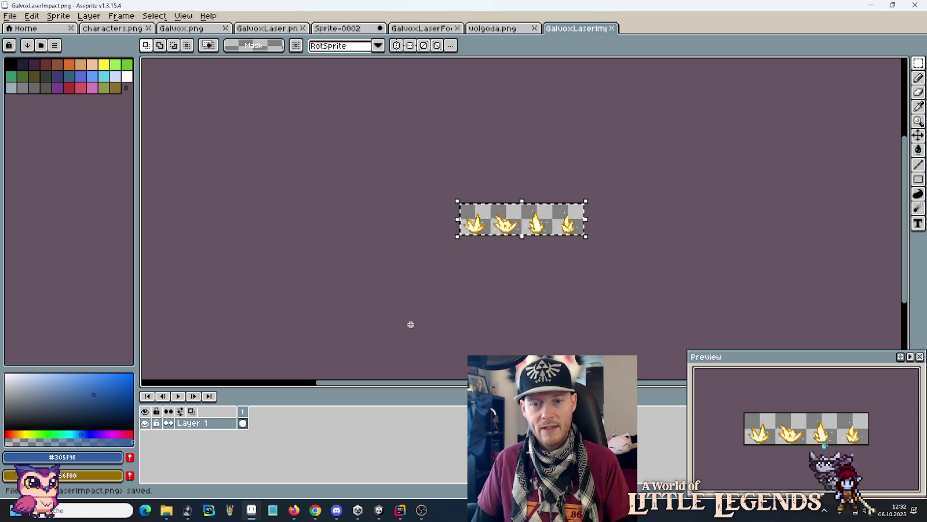
Step: Locate GalvoxLaserImpact.png in the images > actors > galvox source folder
mouse_move(173, 512)
click(116, 455)
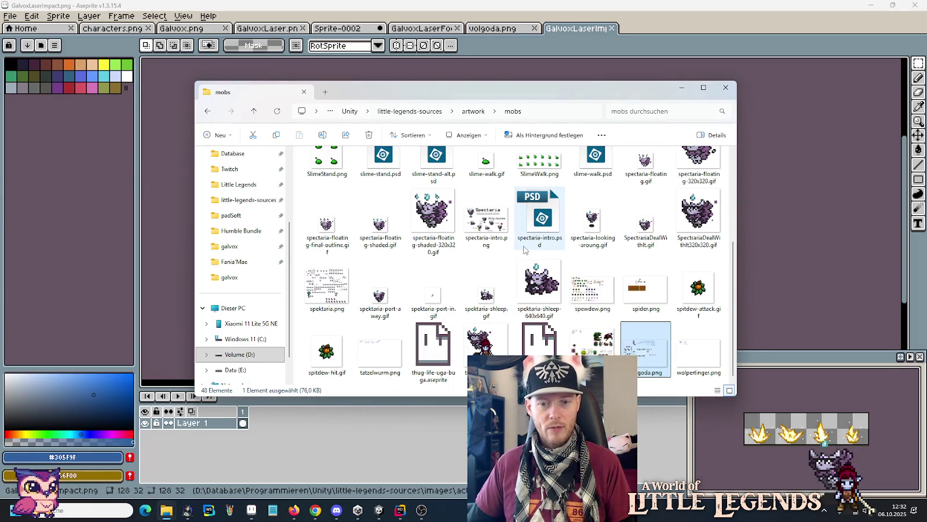
click(473, 111)
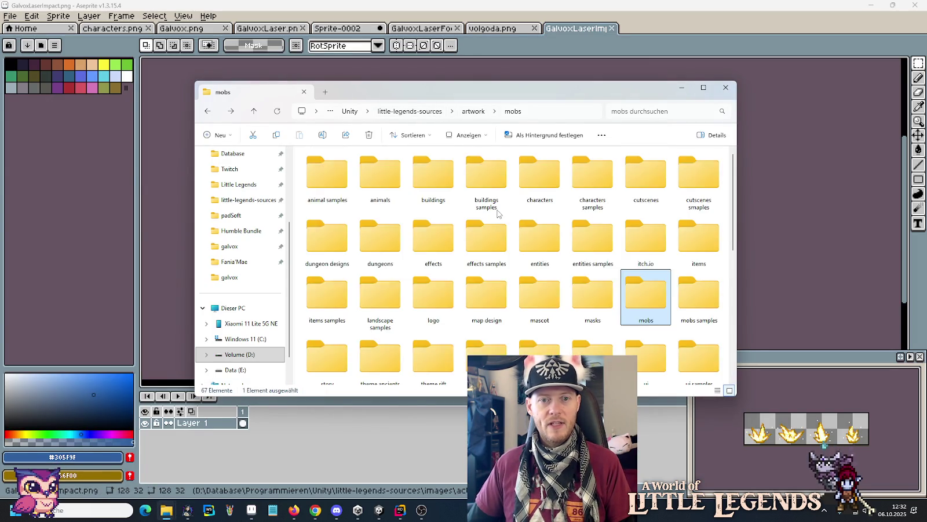
key(alt+Up)
key(alt+Right)
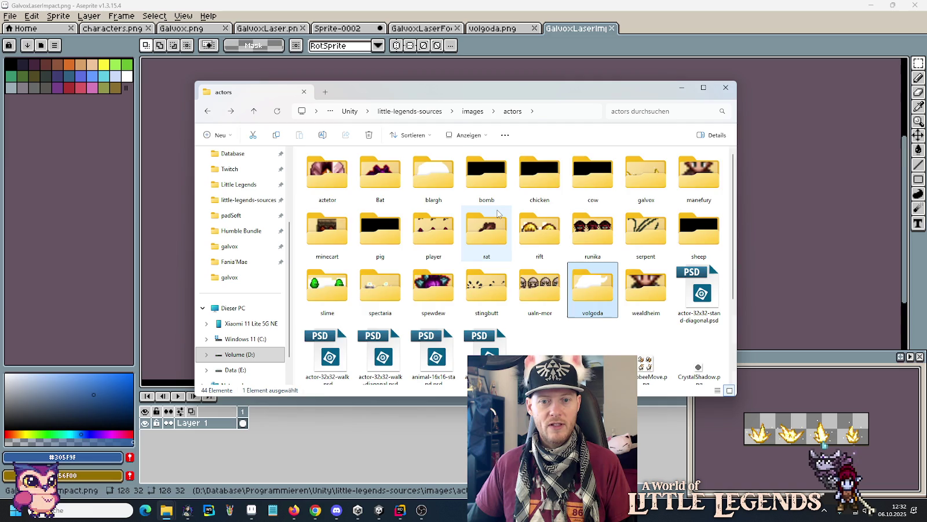
key(Return)
click(533, 197)
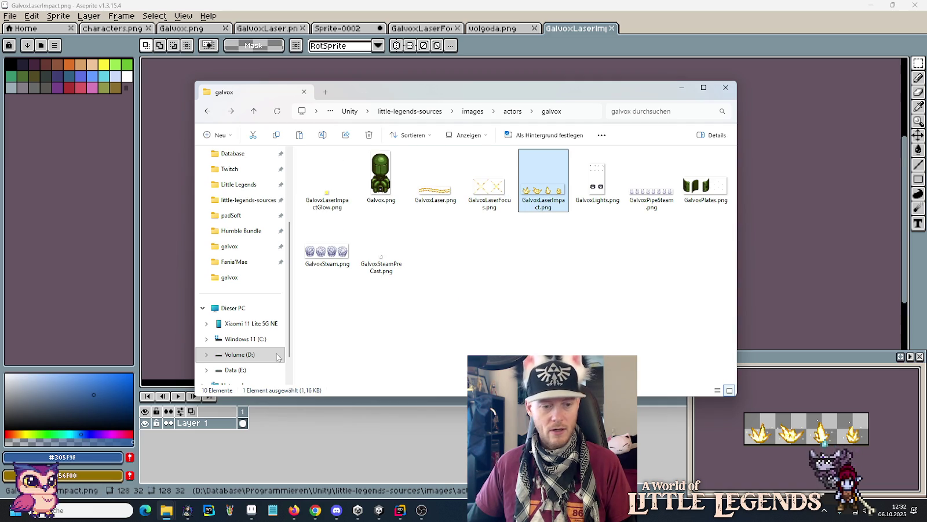
Step: Paste it into the project's Assets/Resources/Actors/Galvox folder and return to Unity
click(171, 513)
click(216, 460)
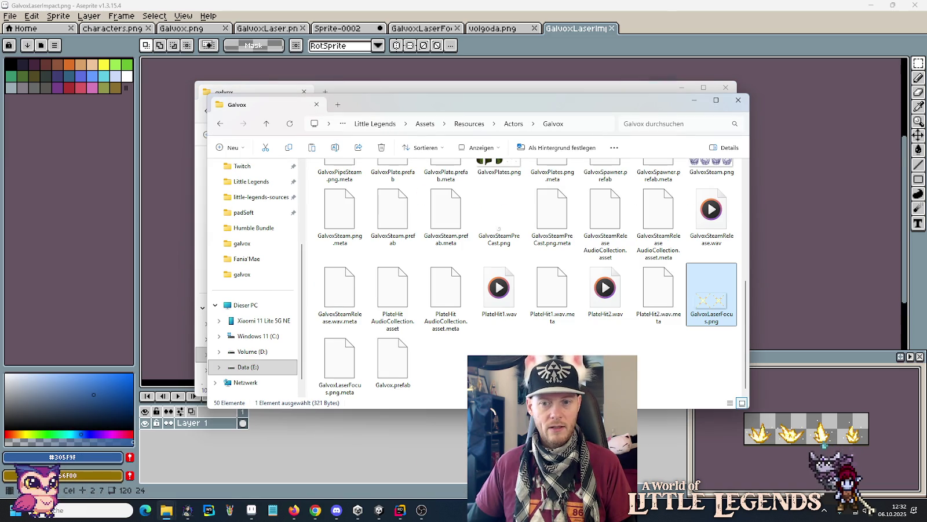
key(ctrl+v)
click(379, 510)
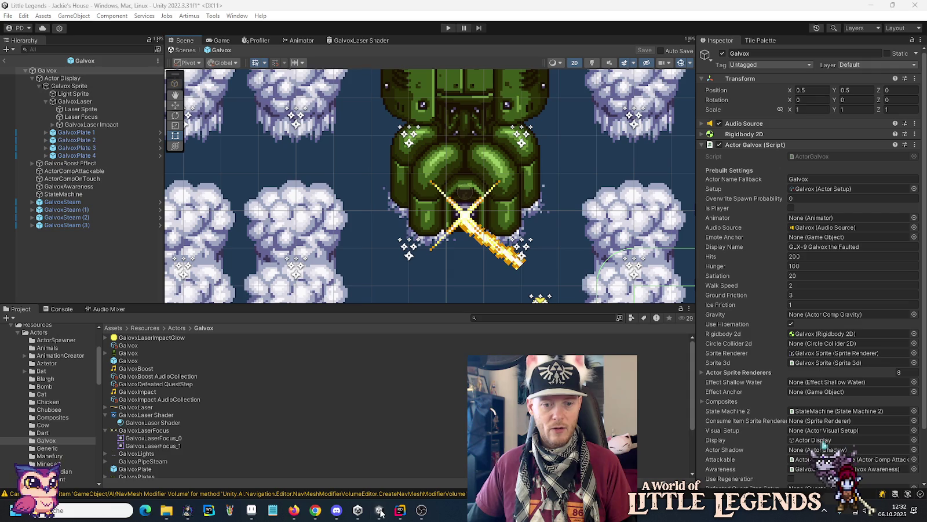
Step: Add a Sprite Animate component to the GalvoxLaser Impact object
click(88, 125)
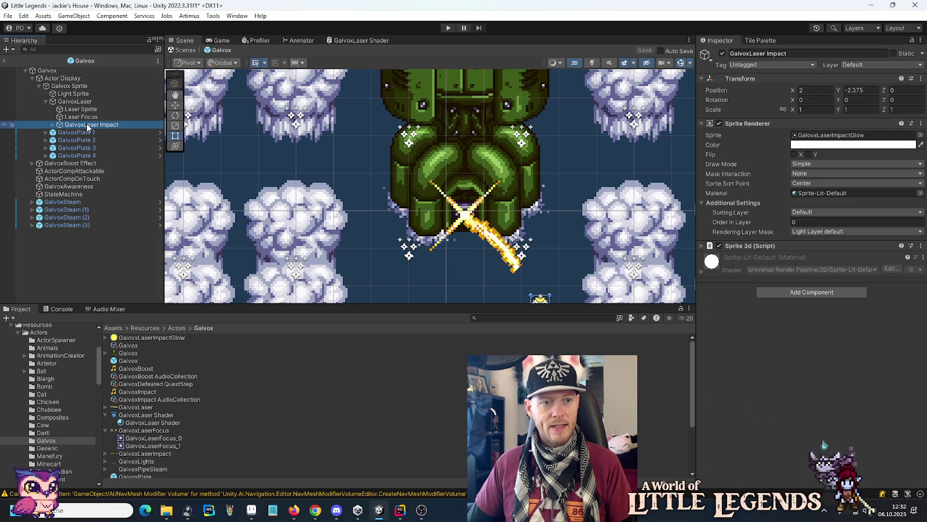
click(51, 124)
key(f)
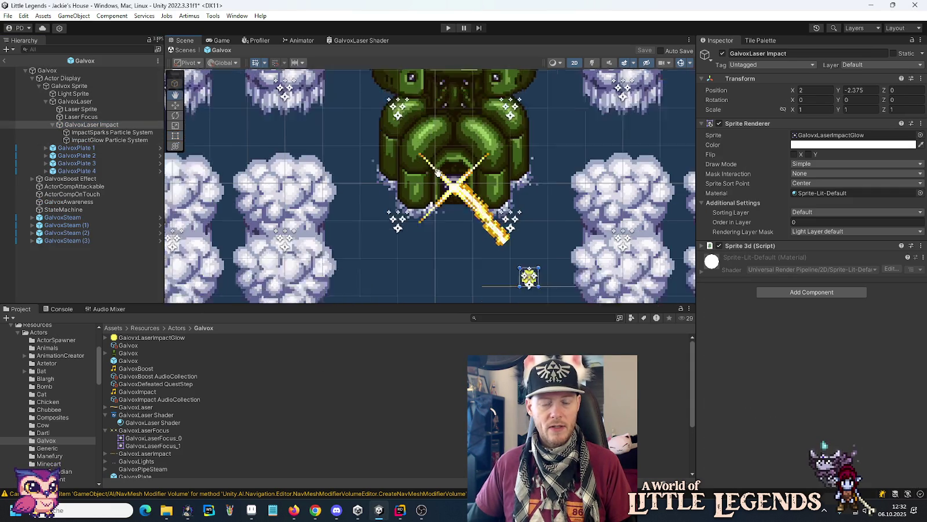
click(106, 128)
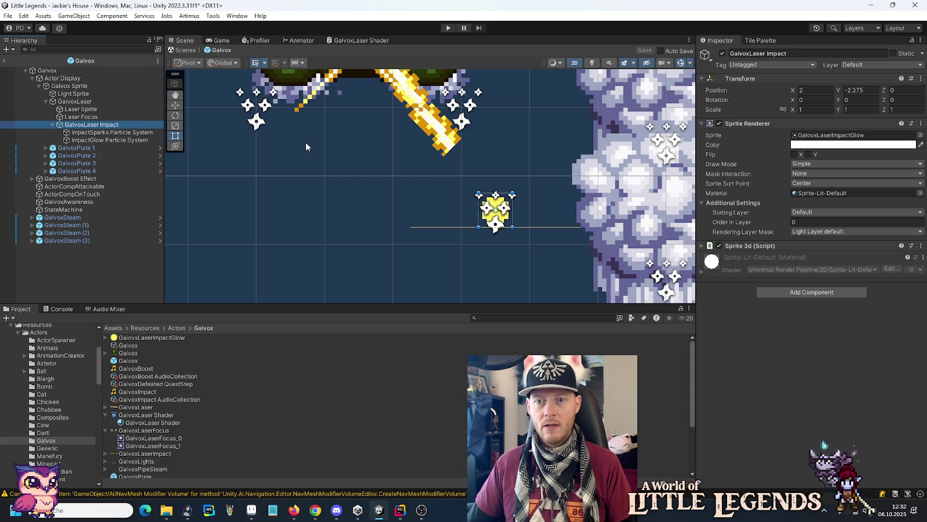
click(792, 294)
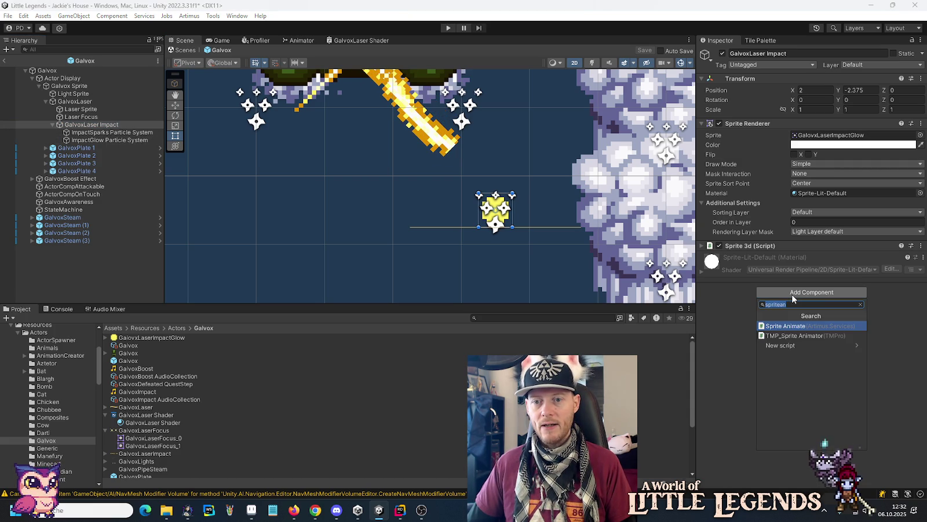
click(780, 326)
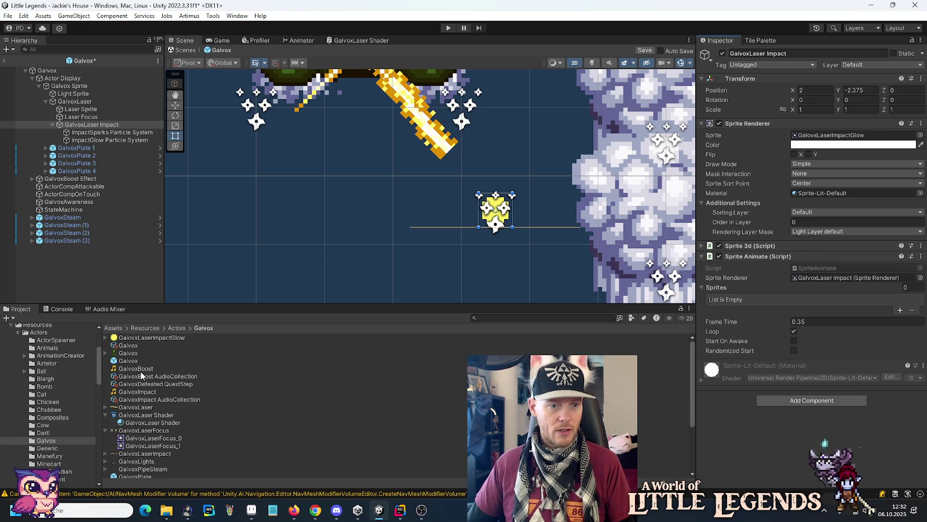
Step: Show GalvoxLaserImpact.png's import settings and its Sprite Mode choices
scroll(141, 374, down, 5)
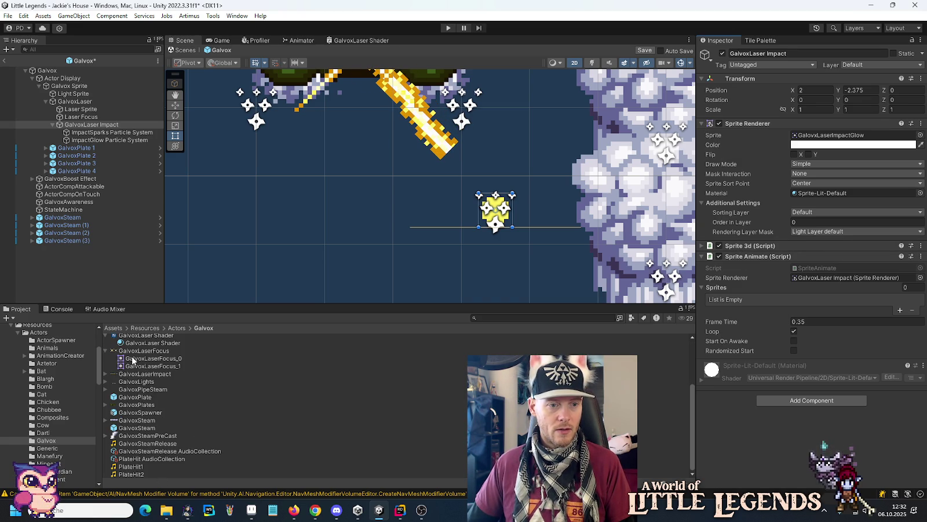
click(106, 351)
click(140, 374)
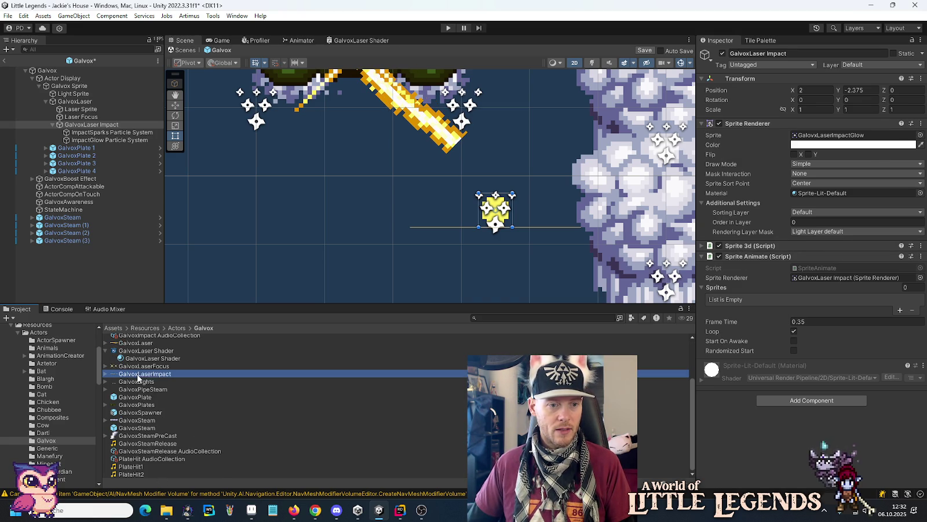
click(873, 108)
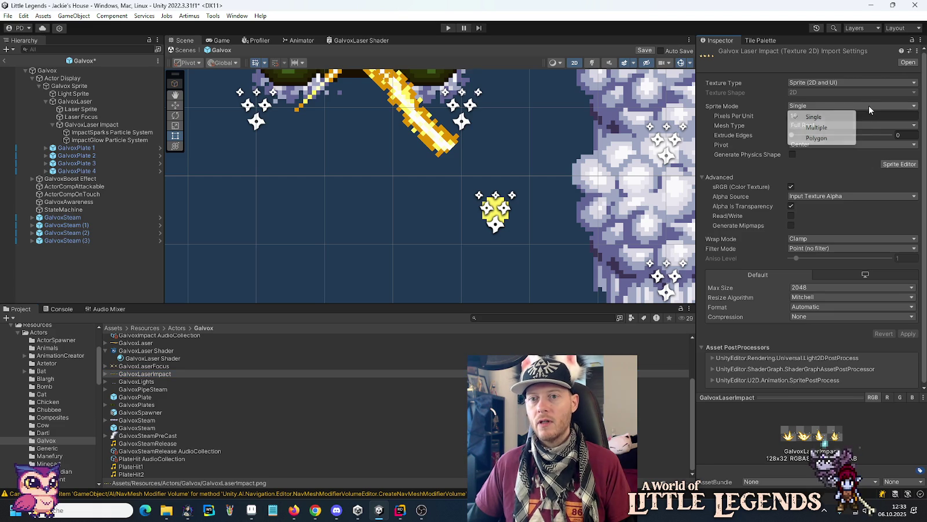
Step: Switch GalvoxLaserImpact.png to Multiple sprite mode and apply the import settings
click(846, 124)
click(894, 154)
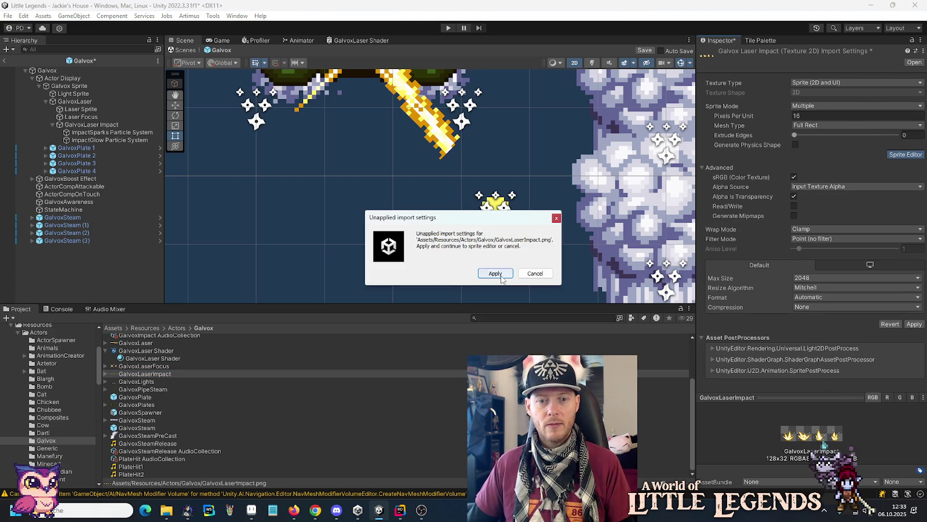
click(496, 271)
Step: Grid-slice the sheet by cell count into 4 columns and 1 row, and apply the slices
click(207, 91)
click(296, 100)
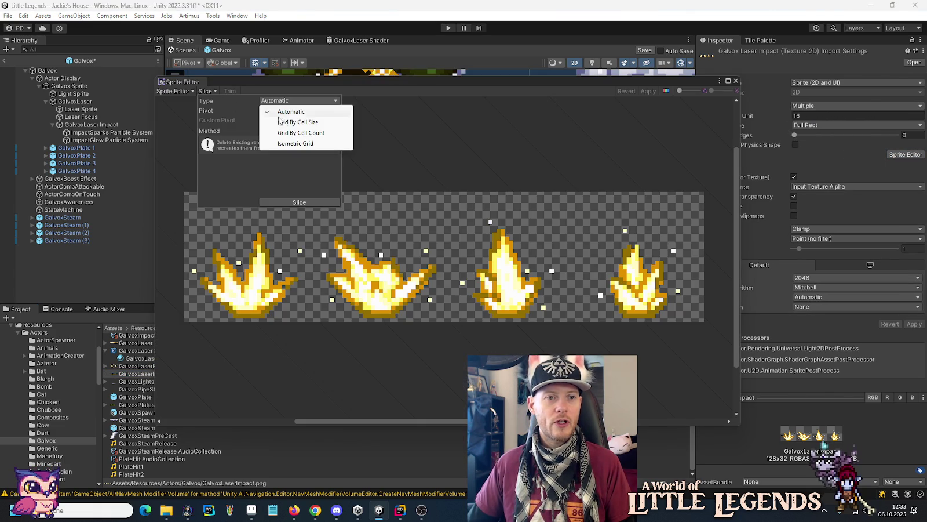
click(287, 131)
click(282, 109)
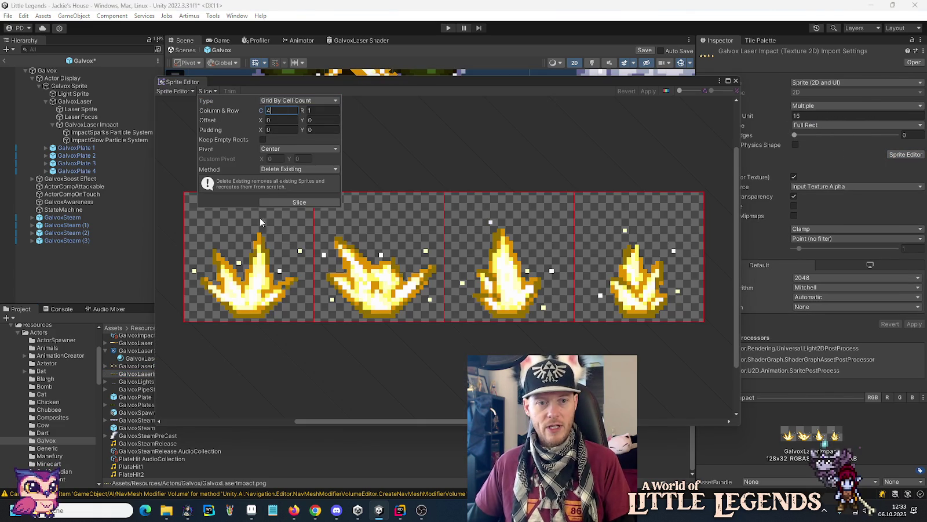
click(282, 201)
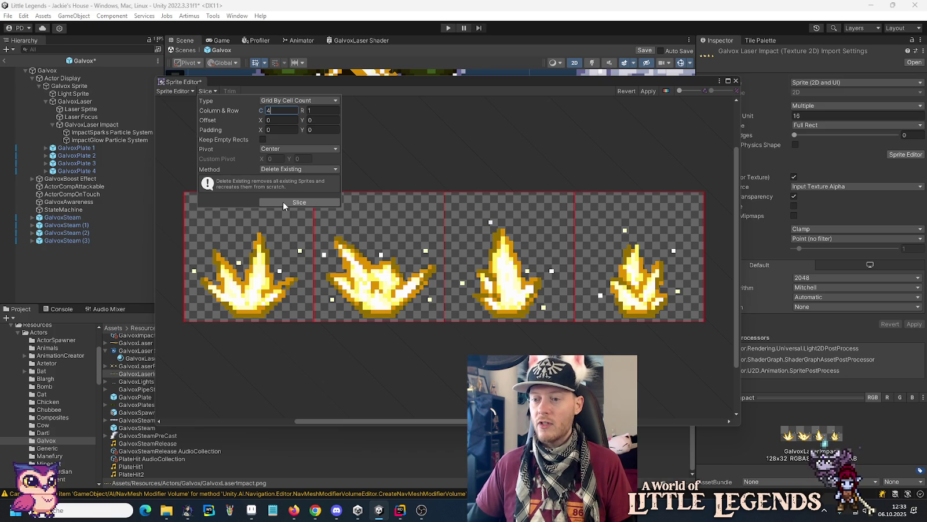
click(648, 91)
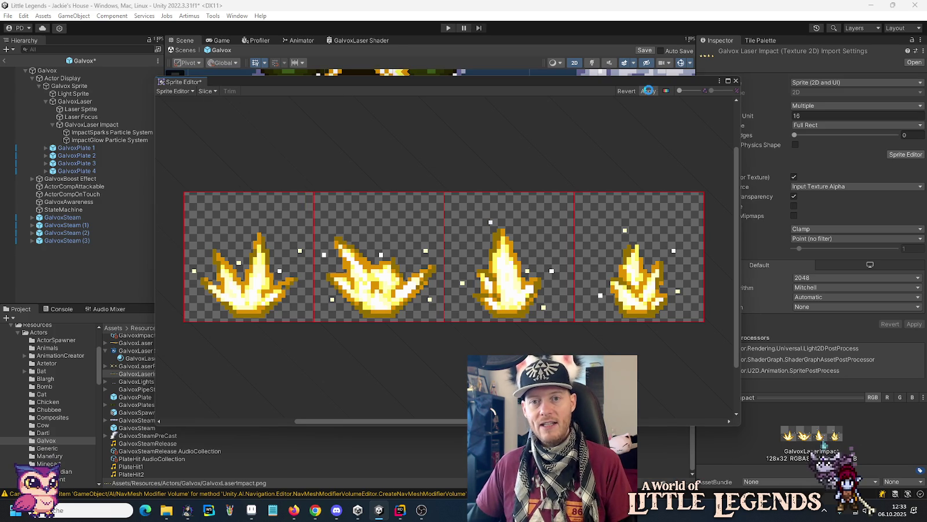
click(735, 80)
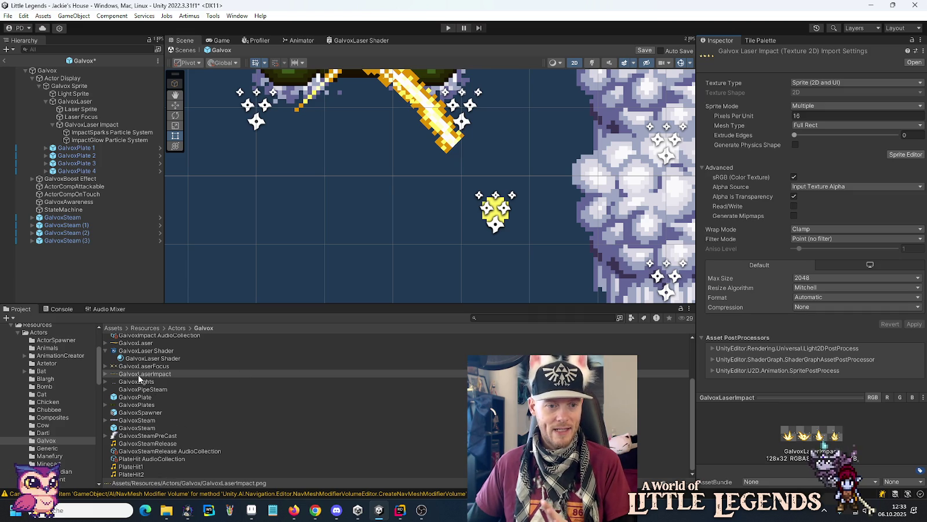
click(93, 125)
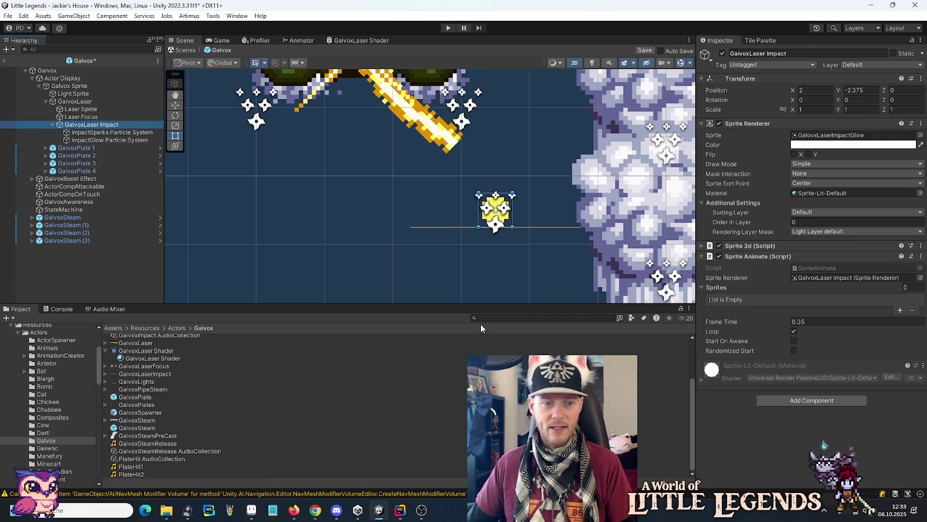
Step: Use GalvoxLaserImpact_0 as the sprite, set frame time 0.15, and add the impact frames
click(105, 373)
mouse_move(154, 382)
mouse_down()
mouse_move(696, 203)
mouse_move(826, 138)
mouse_up()
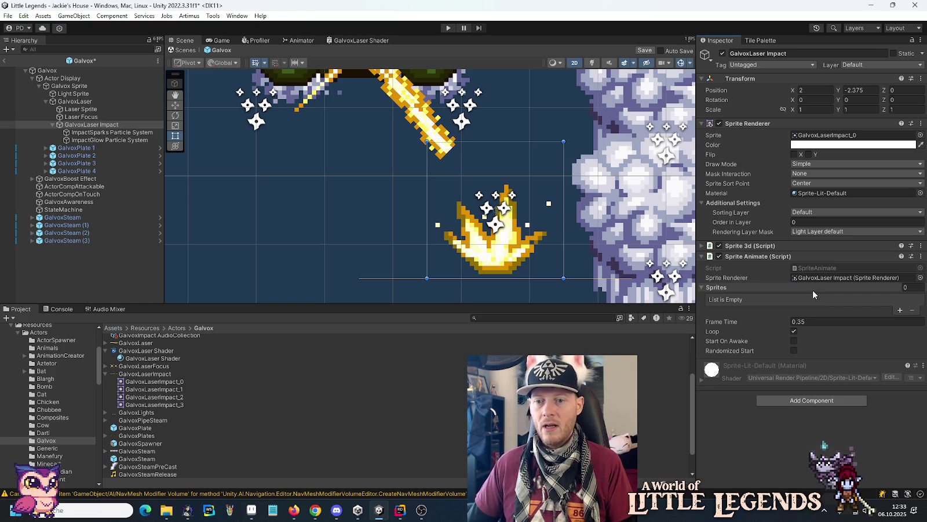
click(804, 320)
key(Left)
key(Left)
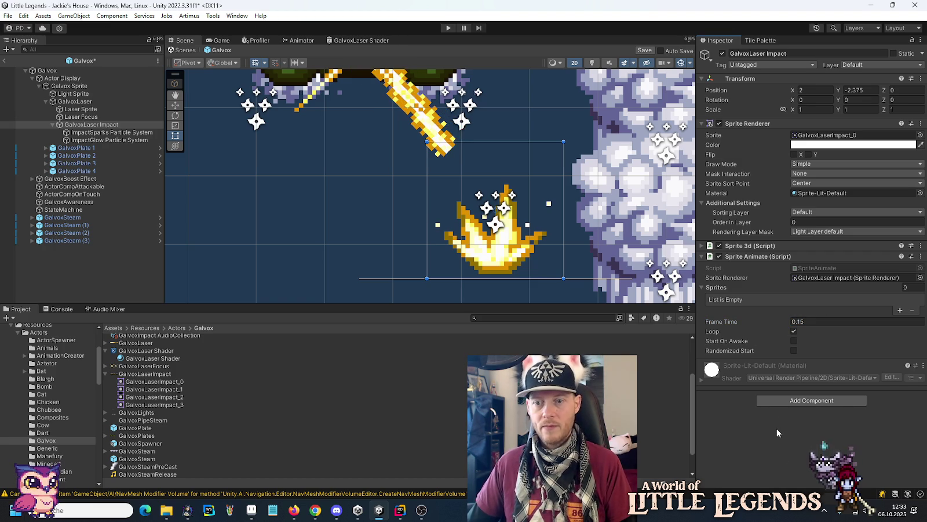
mouse_move(153, 381)
mouse_down()
mouse_move(744, 322)
mouse_move(718, 287)
mouse_up()
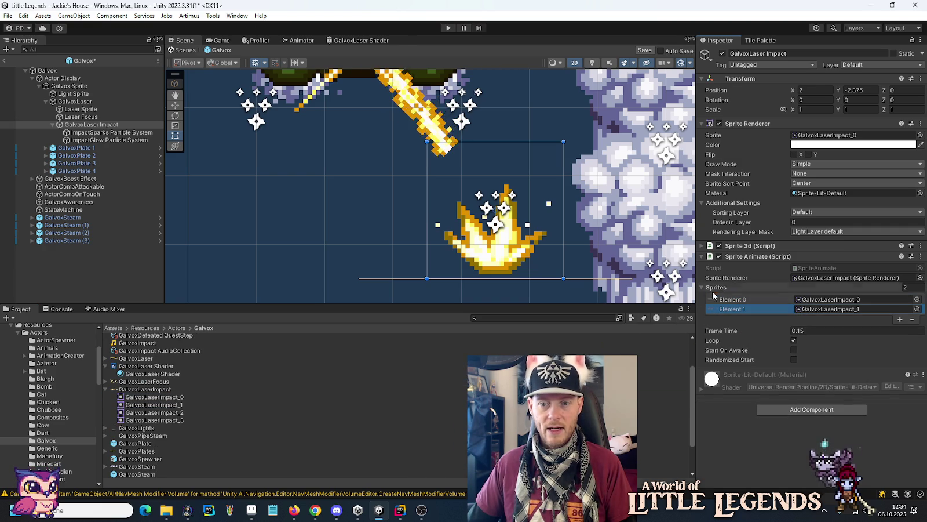
mouse_move(153, 411)
mouse_down()
mouse_move(244, 414)
mouse_move(728, 279)
mouse_move(723, 287)
mouse_up()
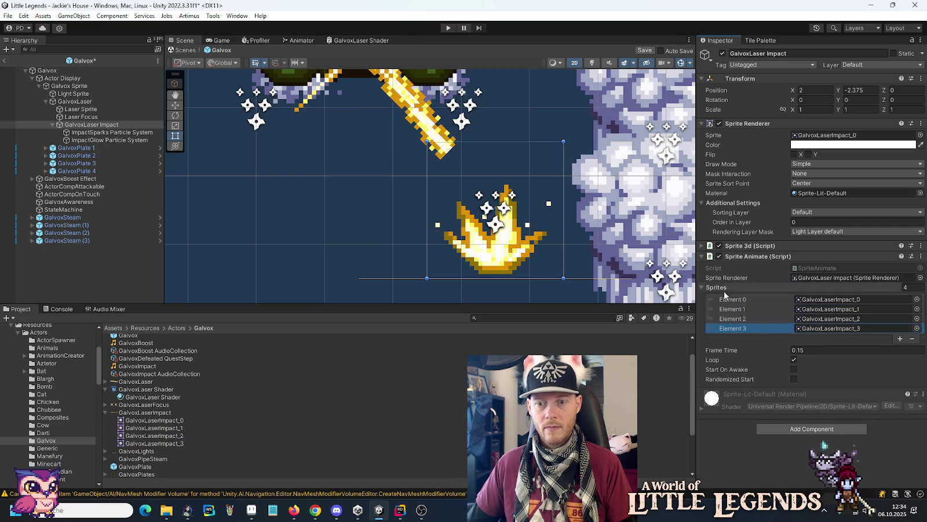
Step: Turn on Start On Awake, use sorting layer Air at order 1, and remove Sprite 3d
click(794, 370)
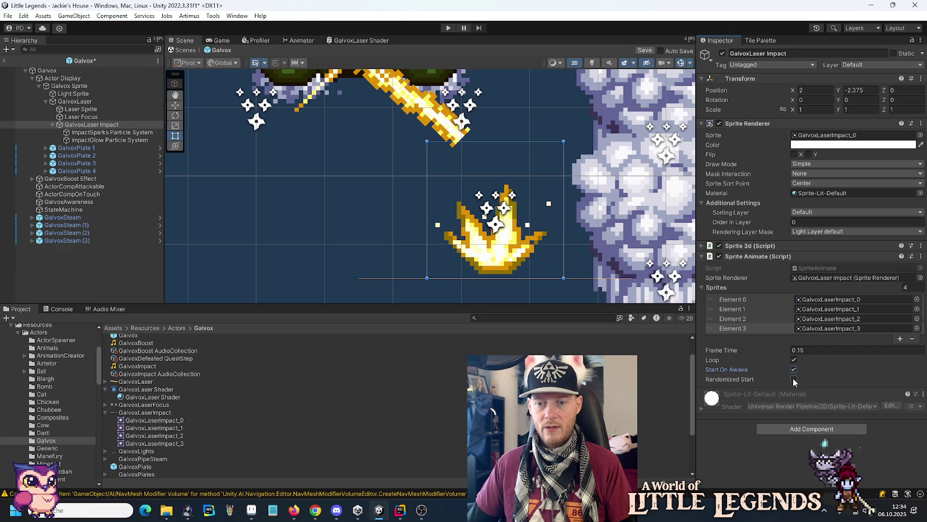
click(829, 212)
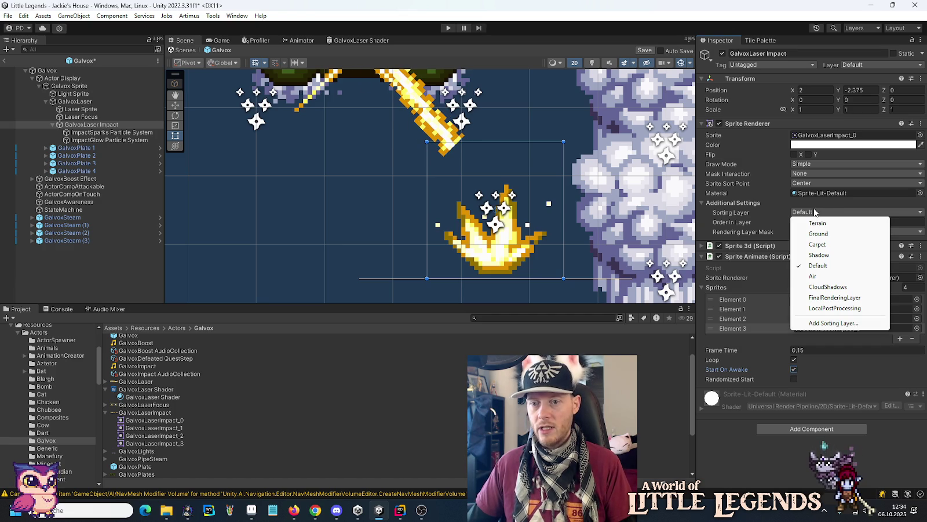
click(834, 277)
click(811, 222)
text(1)
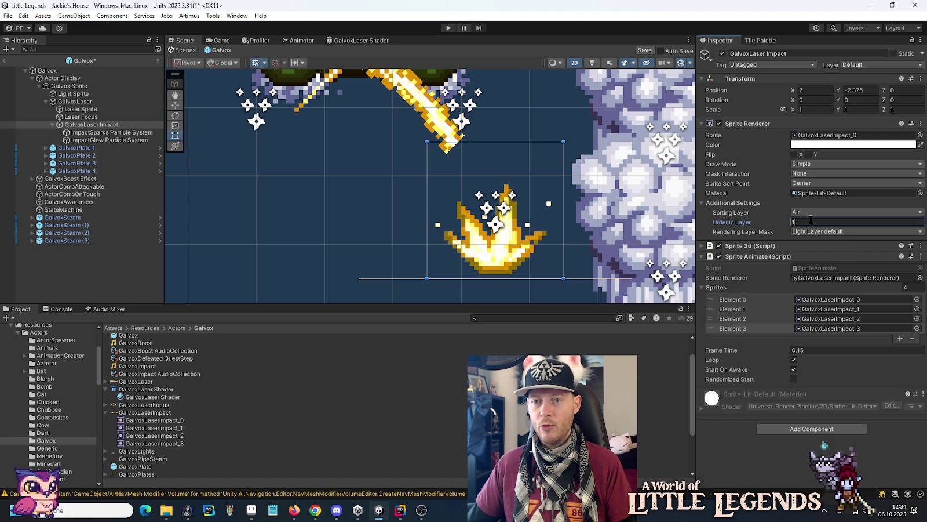
click(921, 246)
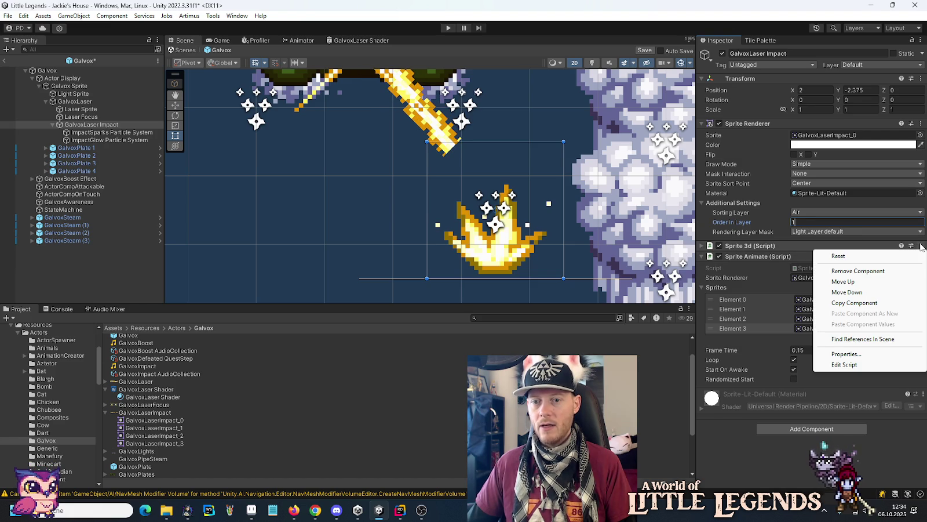
click(857, 271)
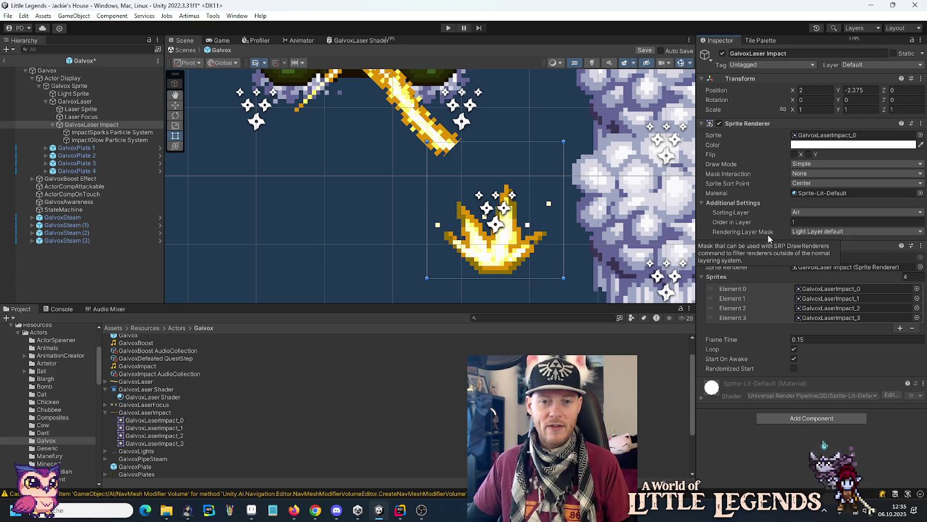
Step: Save the Galvox prefab changes with Ctrl+S, then select the GalvoxLaserImpact texture
drag(386, 261, 379, 254)
key(ctrl+s)
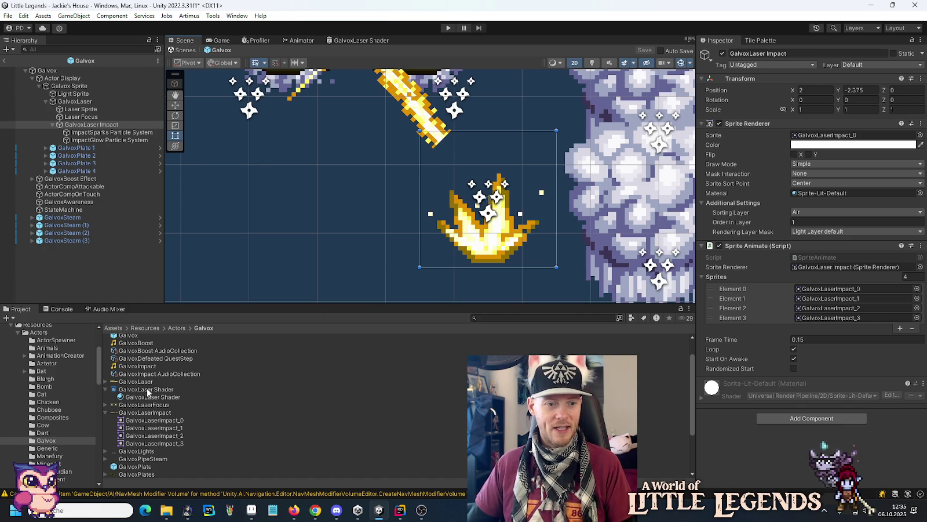
click(146, 412)
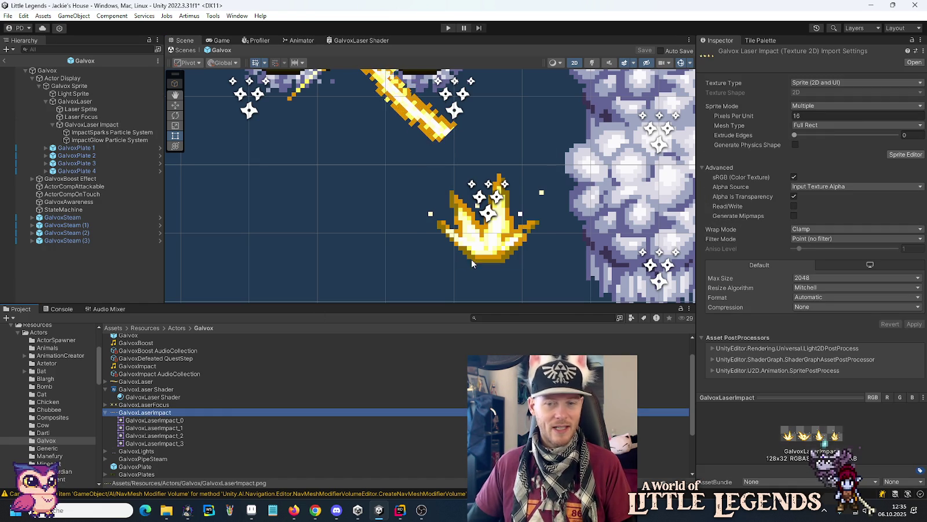
click(904, 154)
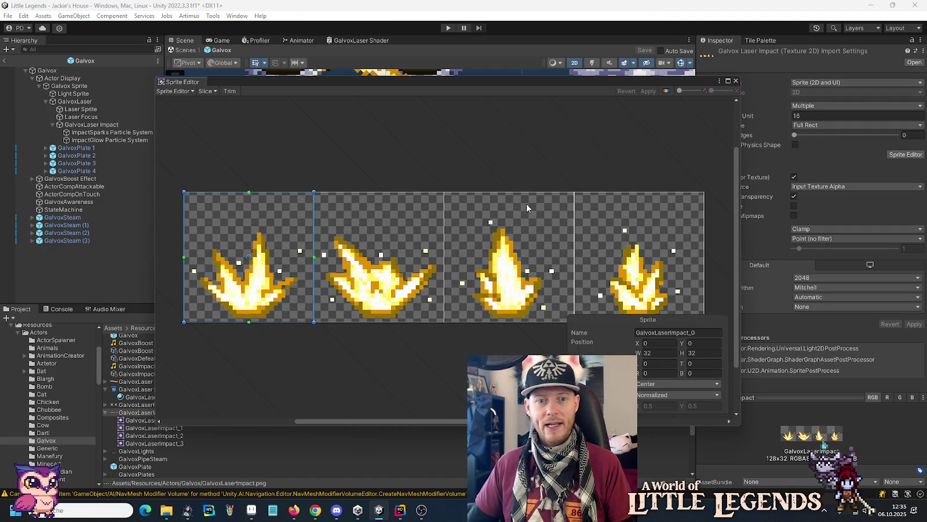
click(204, 91)
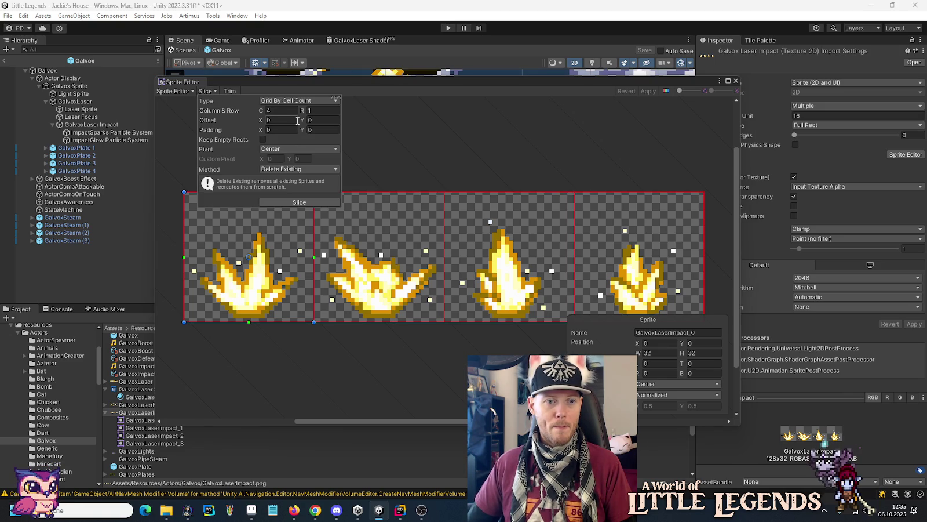
click(296, 149)
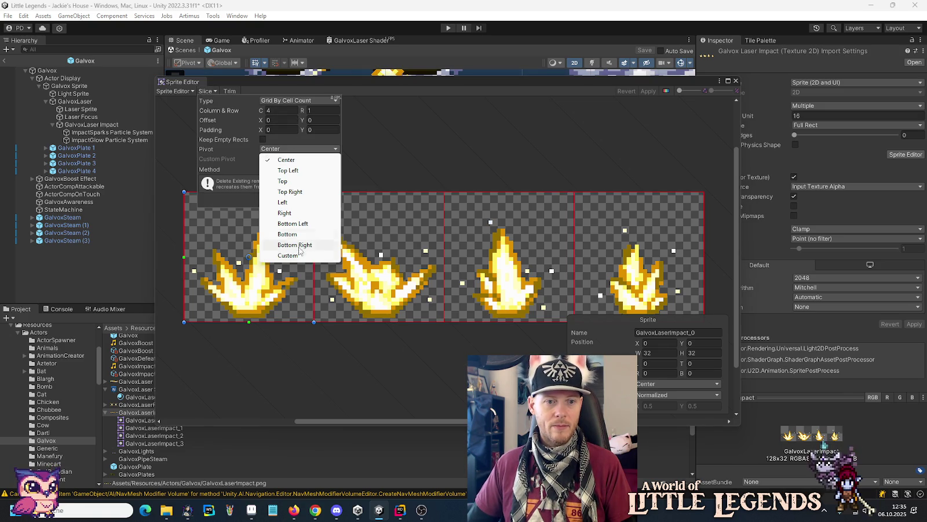
click(298, 248)
click(272, 158)
text(0.5)
click(300, 159)
text(0.25)
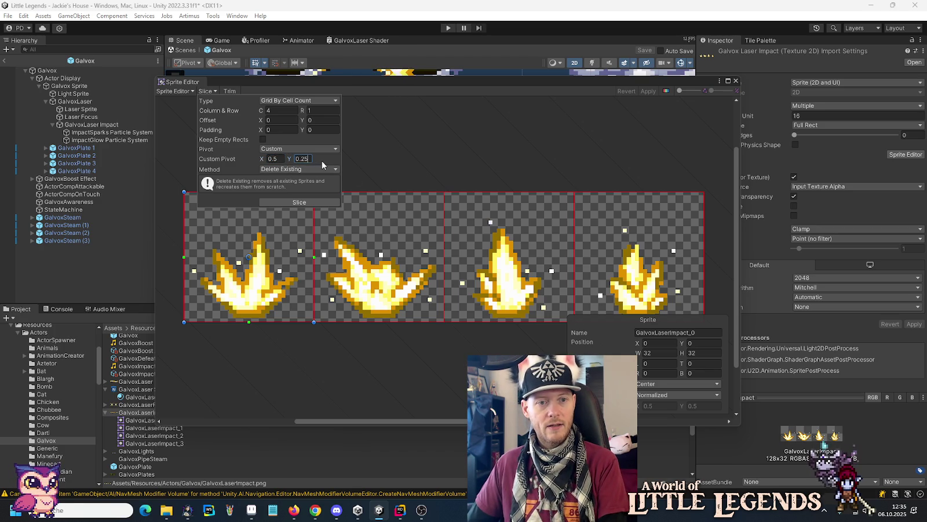
click(312, 203)
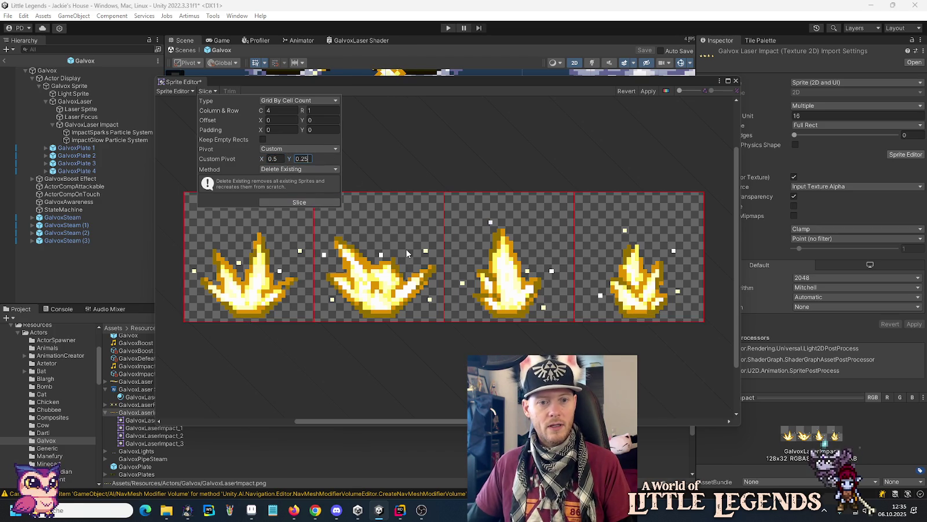
click(401, 247)
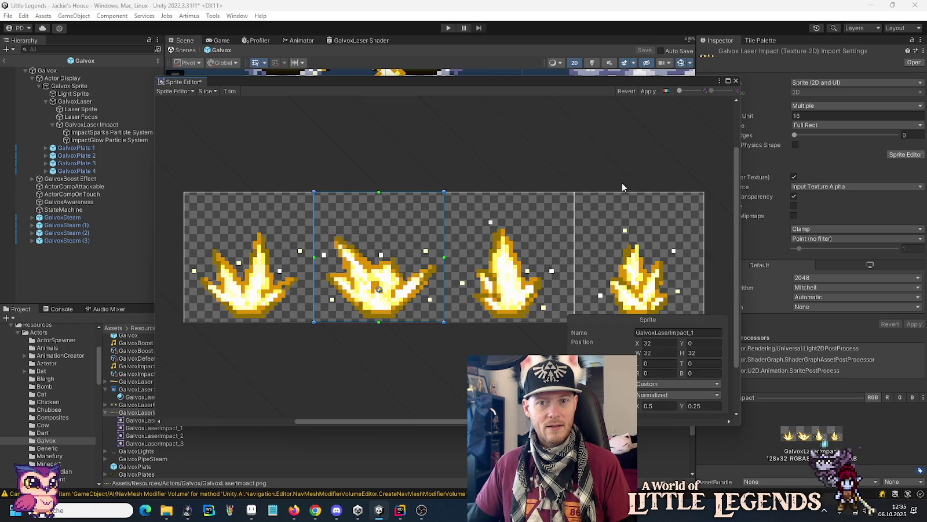
click(625, 91)
click(736, 80)
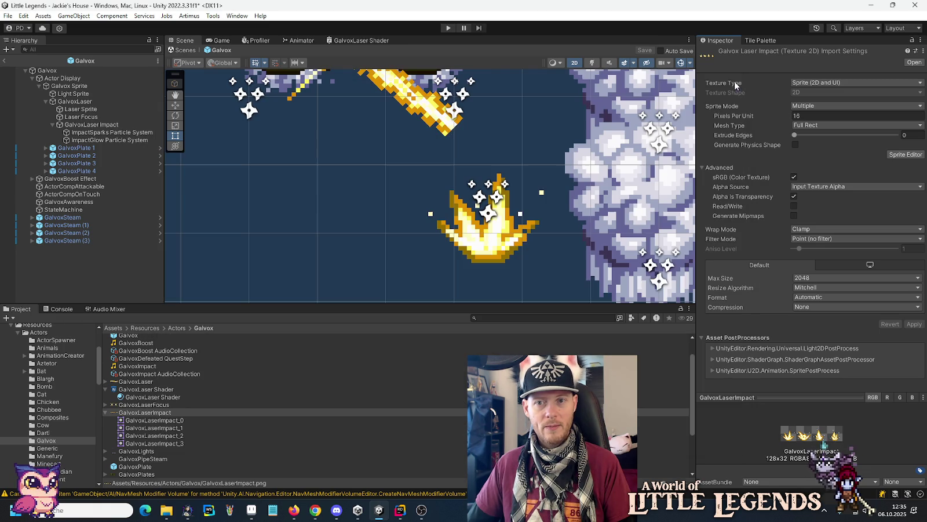
Step: Create an empty GalvoxLaser Impact parent under GalvoxLaser and move ImpactSparks Particle System into it
click(113, 125)
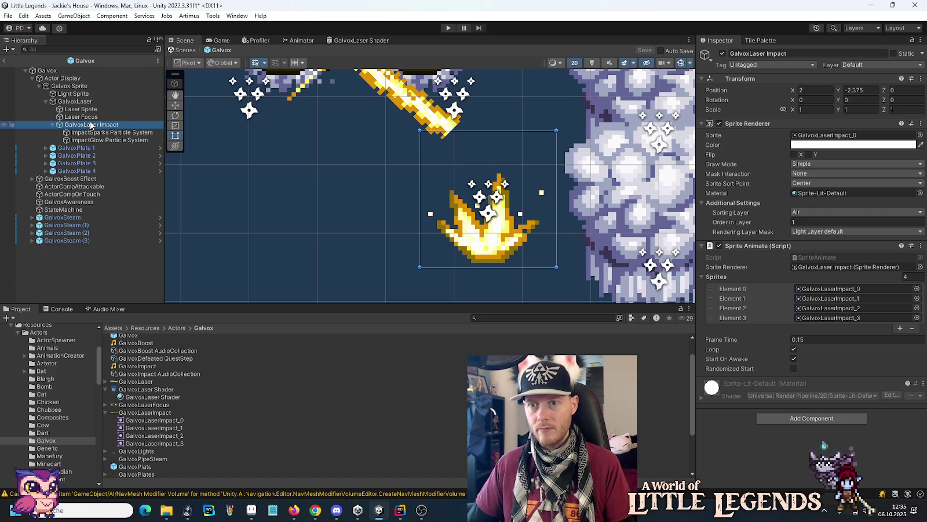
right_click(86, 126)
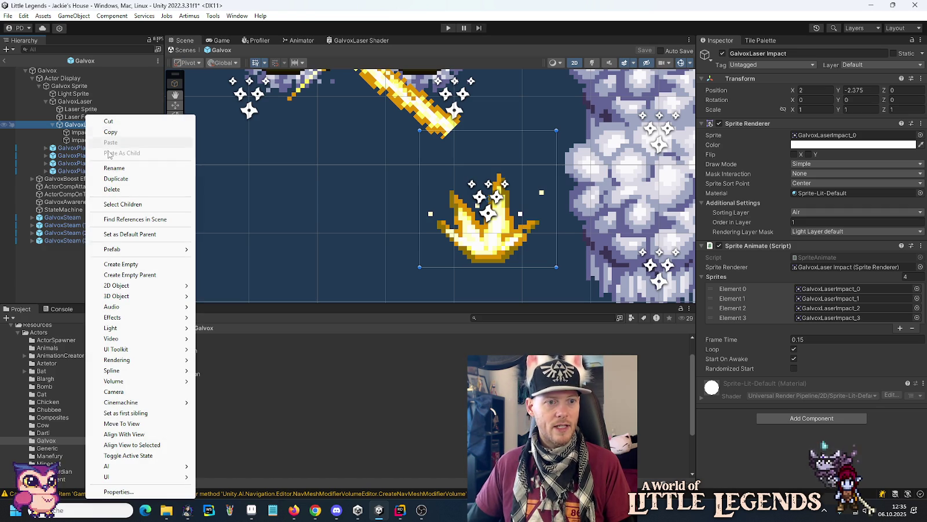
click(121, 264)
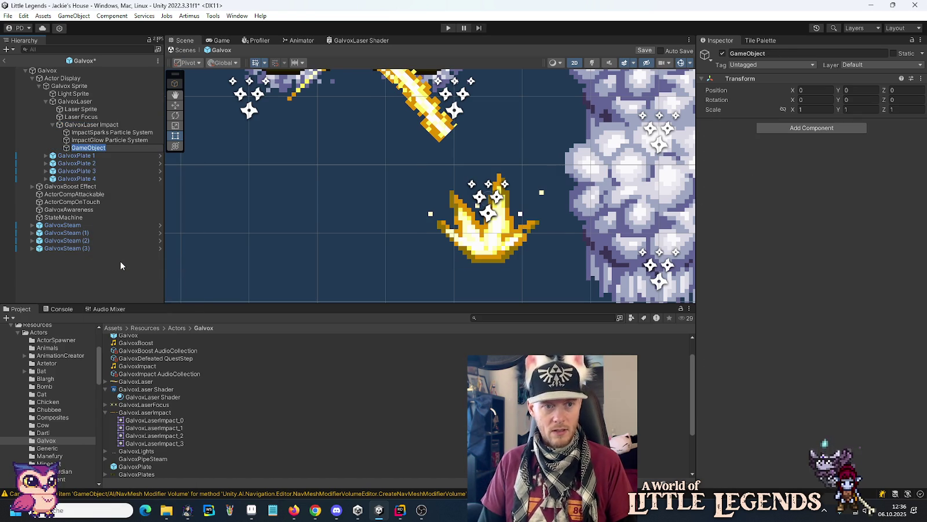
text(Galvox)
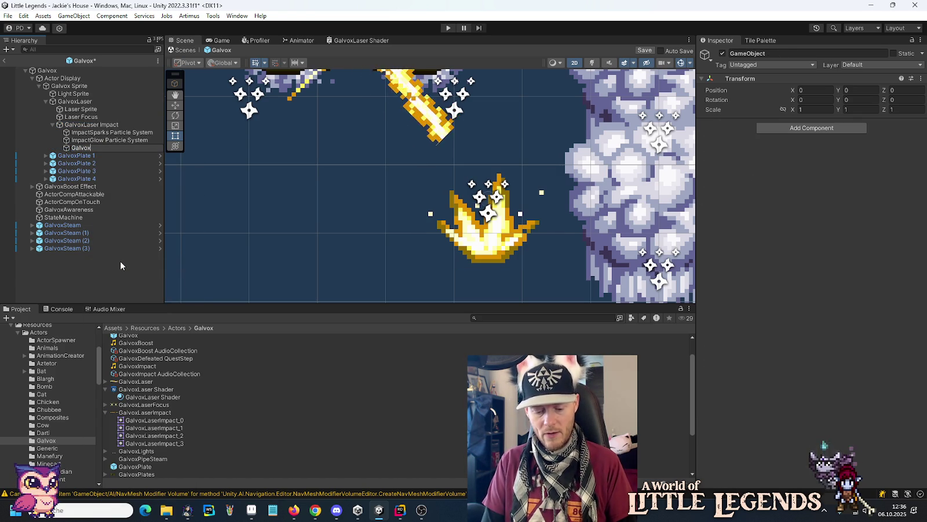
text(La)
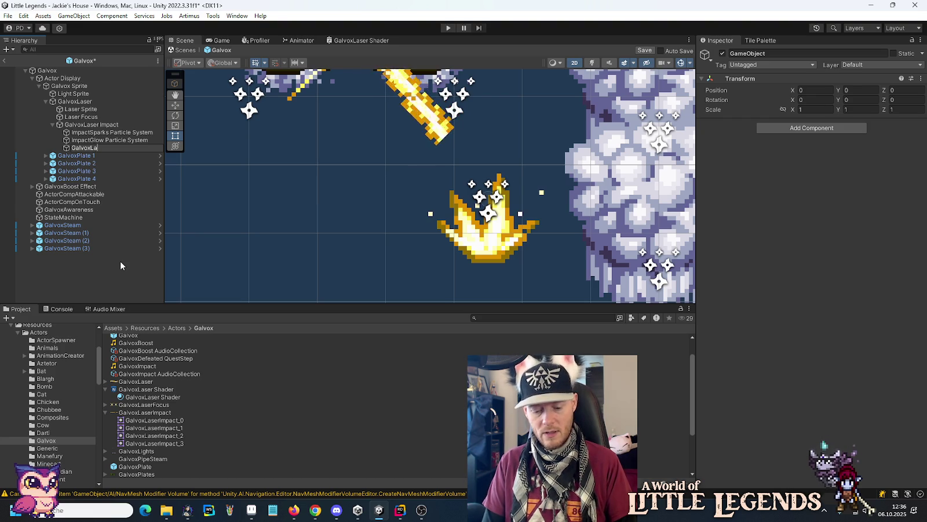
text(ser Impact)
key(Return)
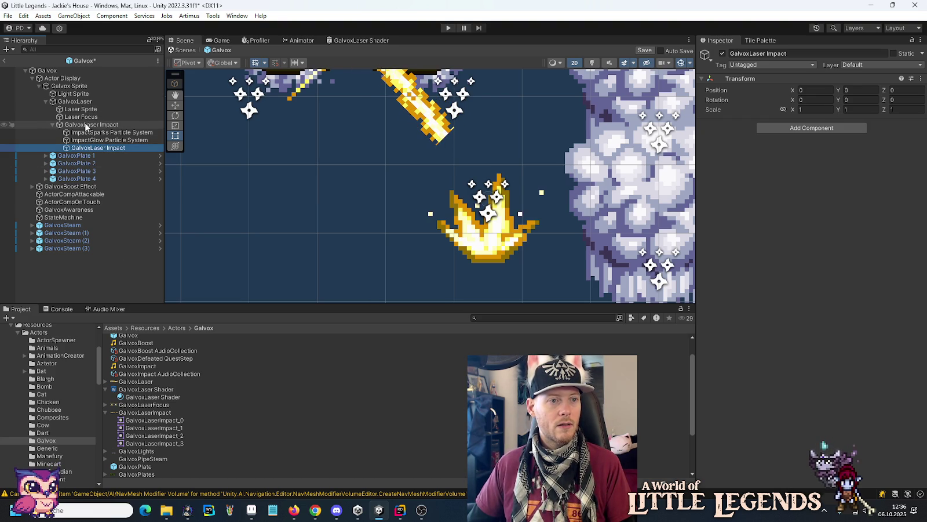
drag(87, 150, 81, 120)
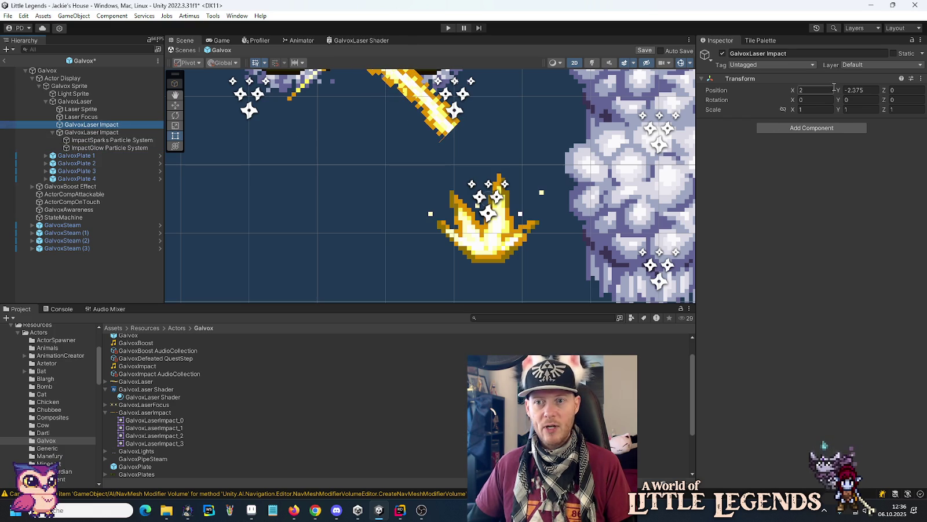
click(78, 134)
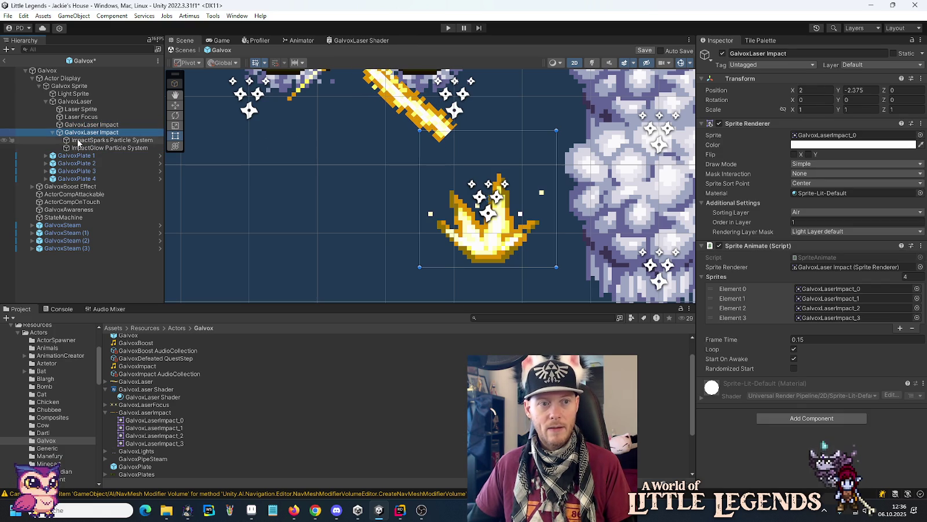
drag(77, 141, 82, 124)
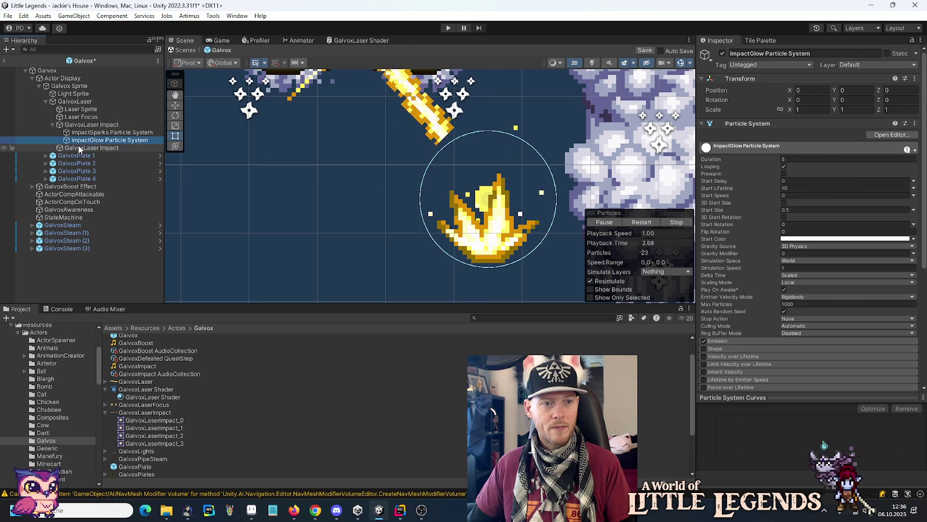
Step: Rename the duplicated sprite object to Impact Sprite and nest it under GalvoxLaser Impact
click(79, 148)
click(77, 150)
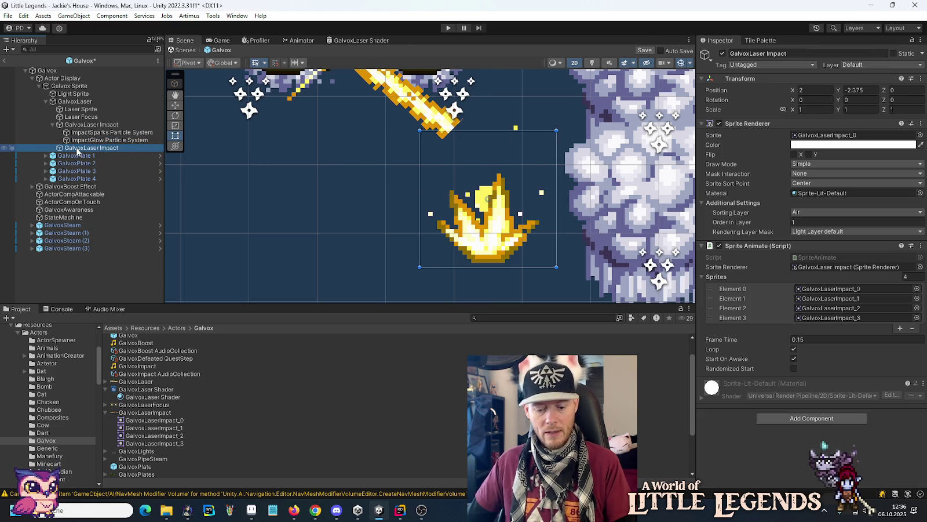
click(77, 149)
text(Impact Spr)
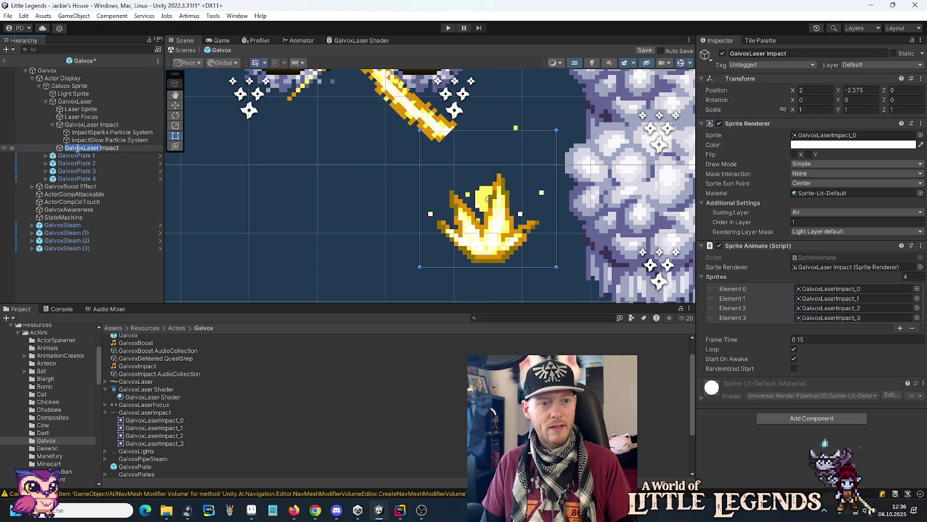
text(ite)
key(Return)
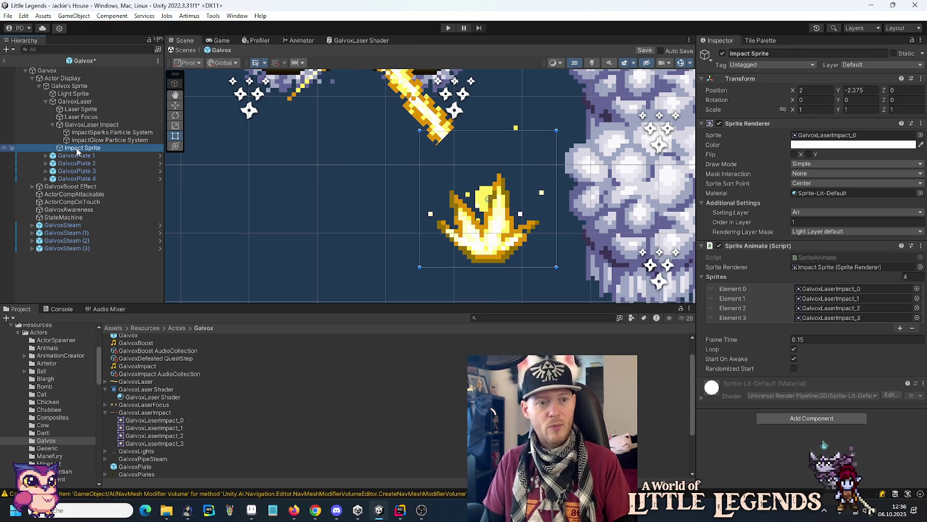
drag(84, 130, 84, 127)
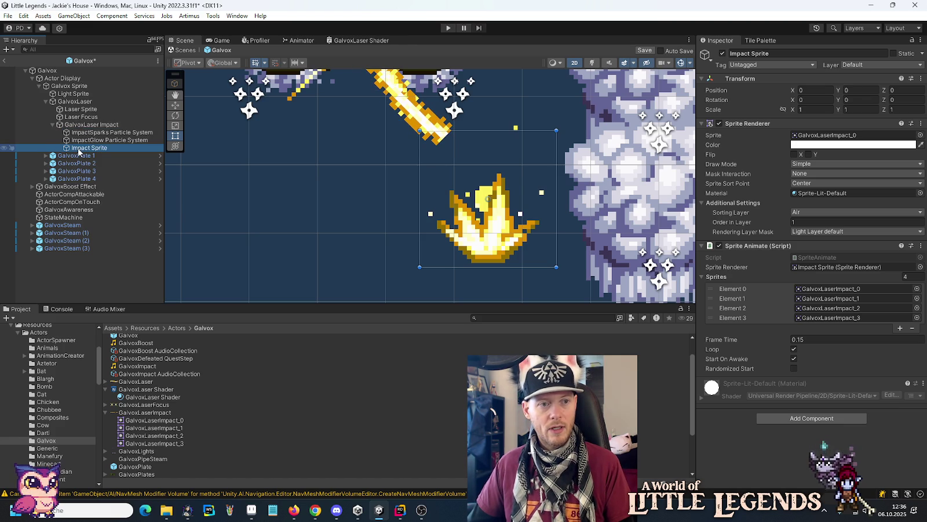
Step: Point the GalvoxLaser script's Target field at GalvoxLaser Impact instead of Impact Sprite
click(57, 71)
scroll(760, 285, down, 3)
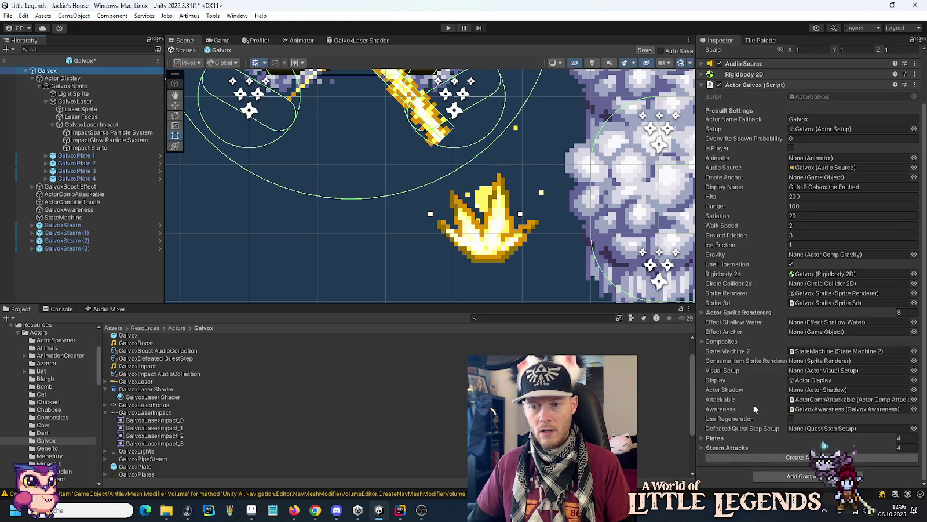
click(55, 218)
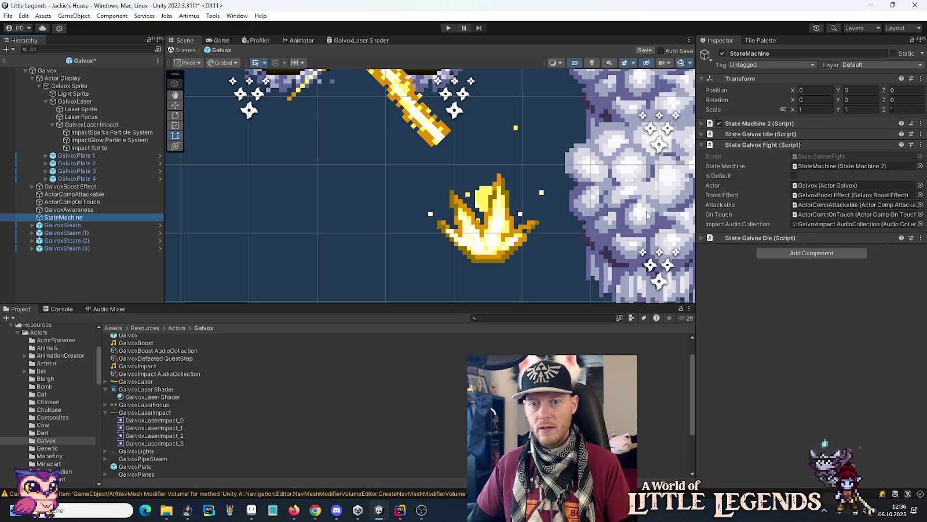
click(62, 104)
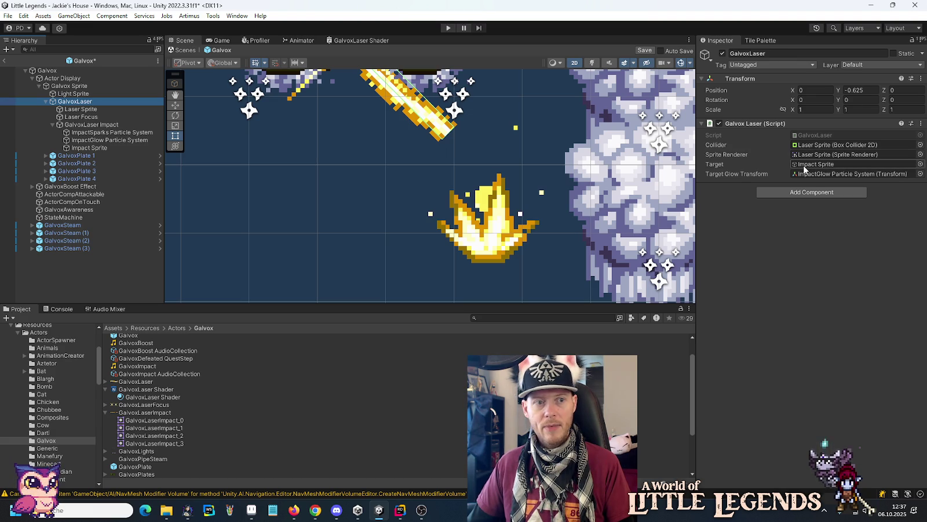
click(807, 165)
drag(813, 164, 813, 164)
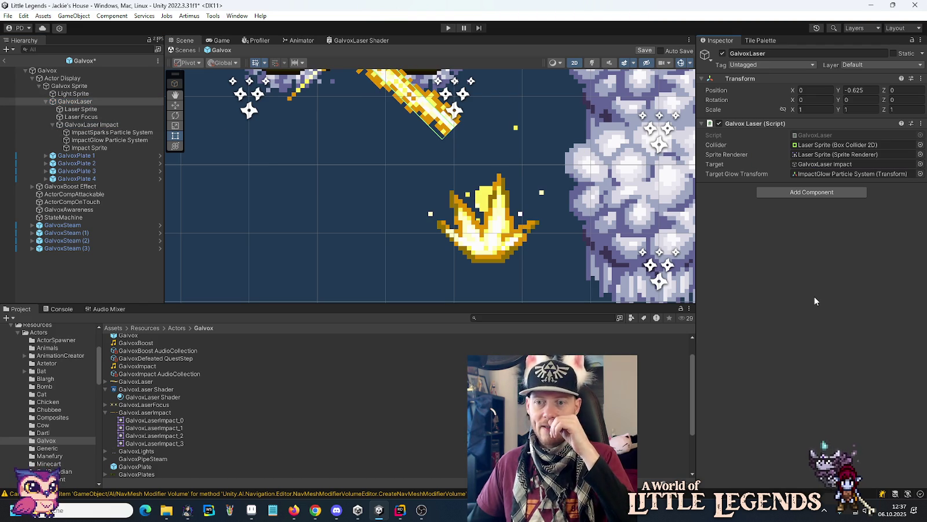
click(78, 148)
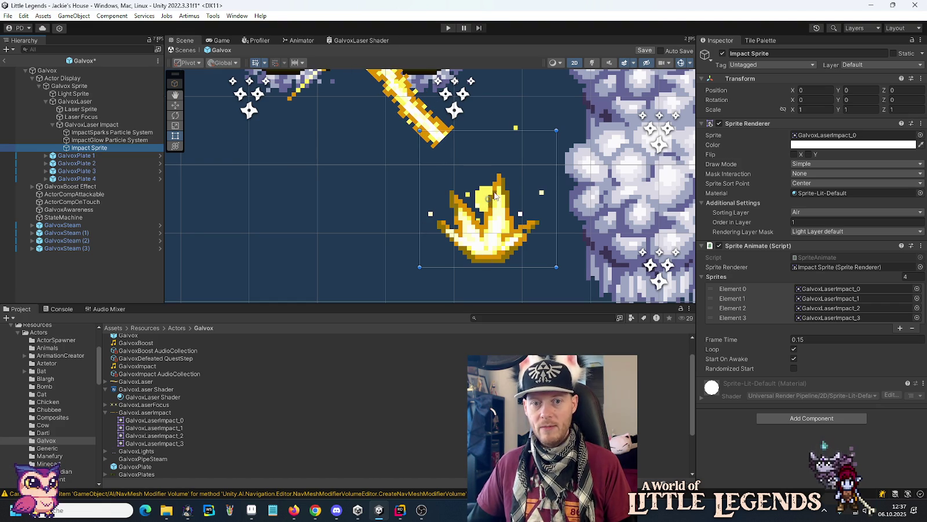
Step: Move Impact Sprite up to Position Y 0.75 and enter Play mode to test it
key(w)
drag(487, 163, 488, 116)
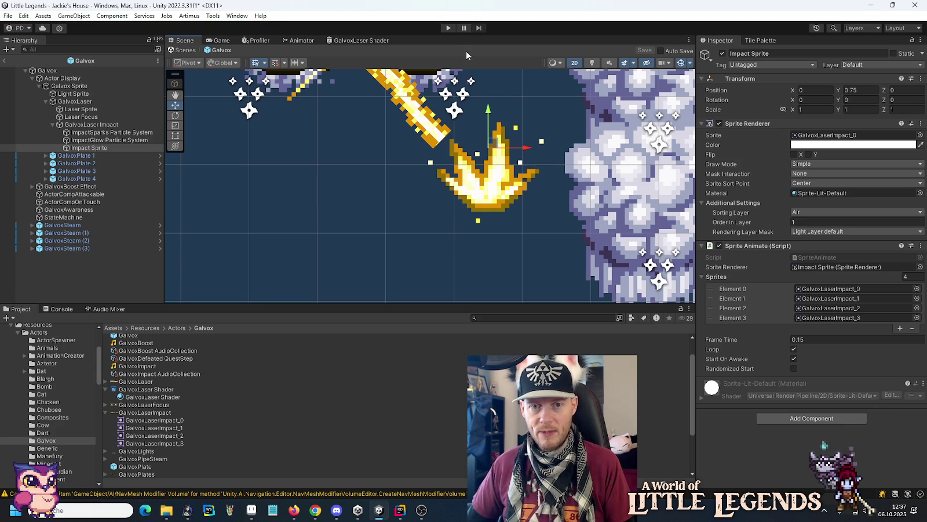
click(449, 28)
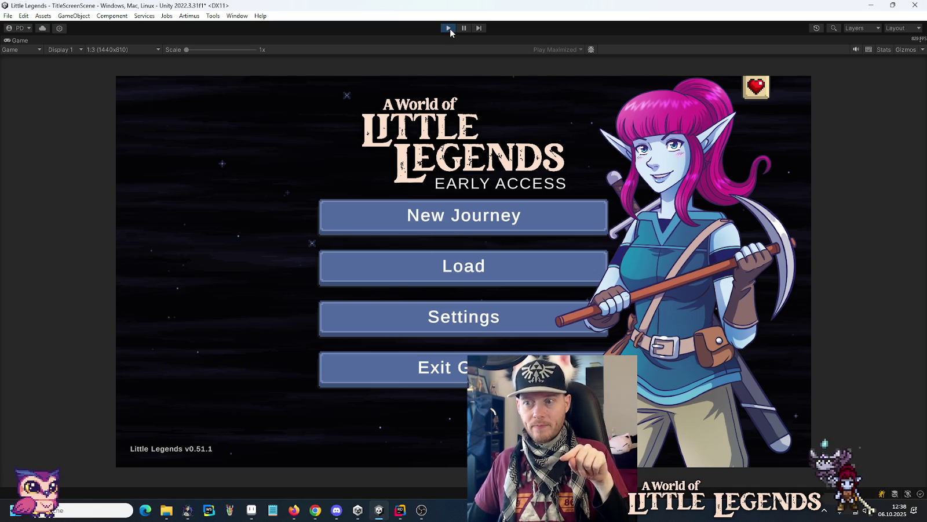
click(521, 281)
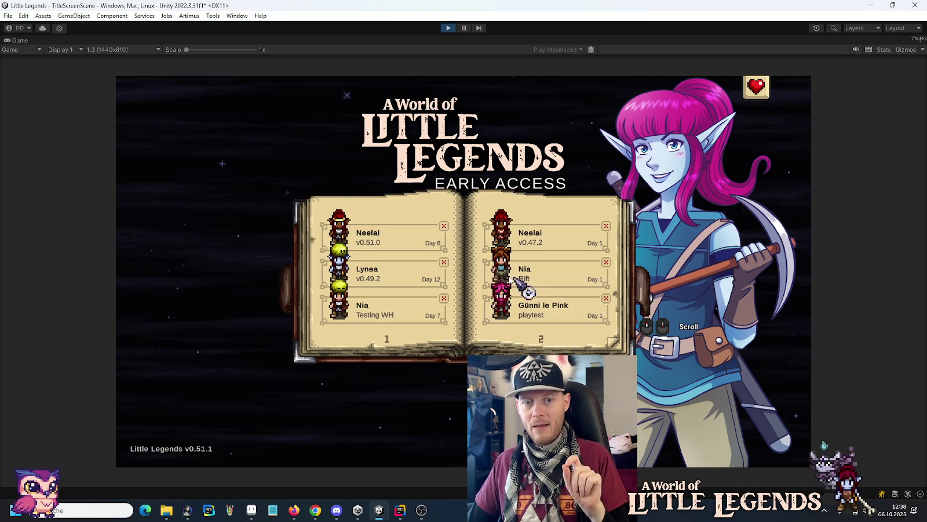
click(398, 229)
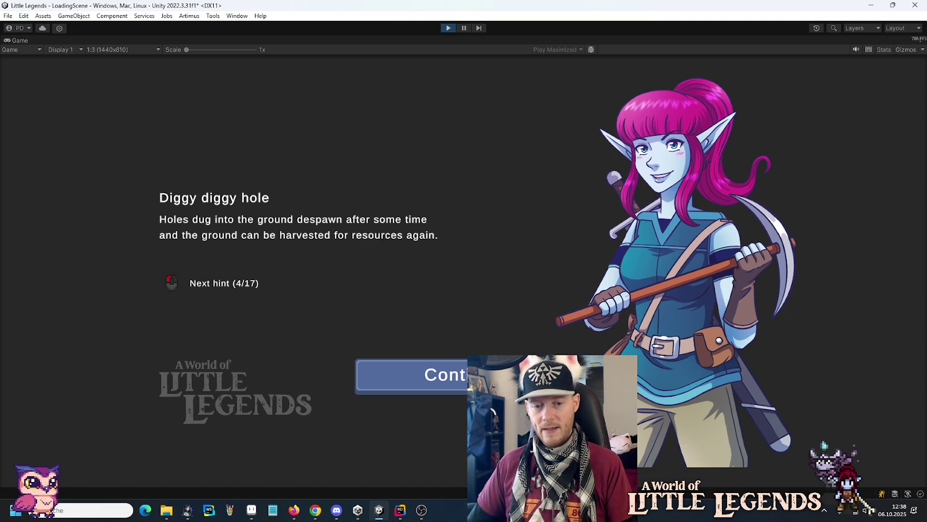
click(493, 376)
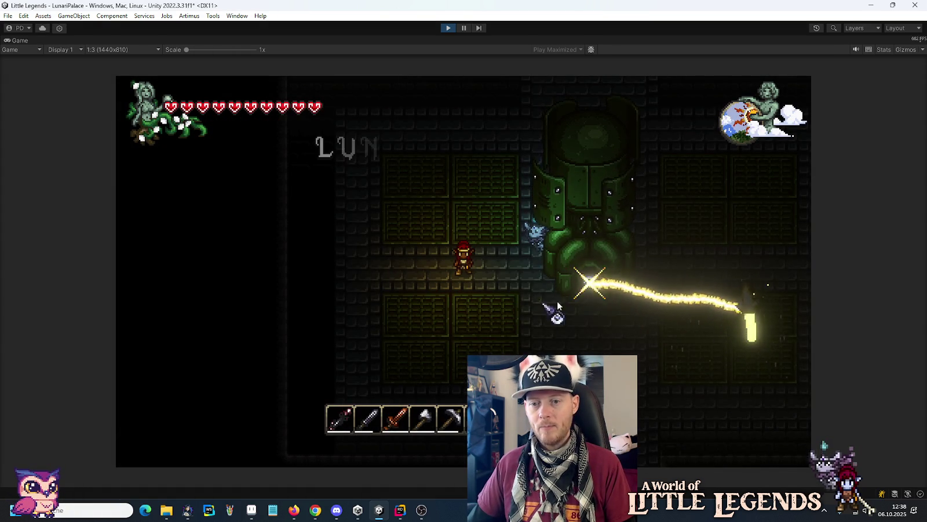
click(450, 29)
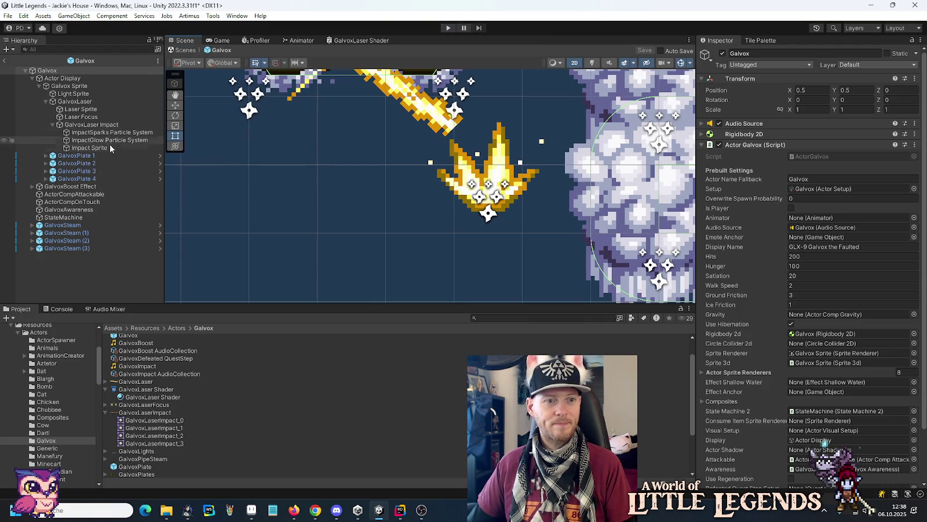
Step: Give Impact Sprite the Sprite-Unlit-Default material and enter Play mode again
click(110, 149)
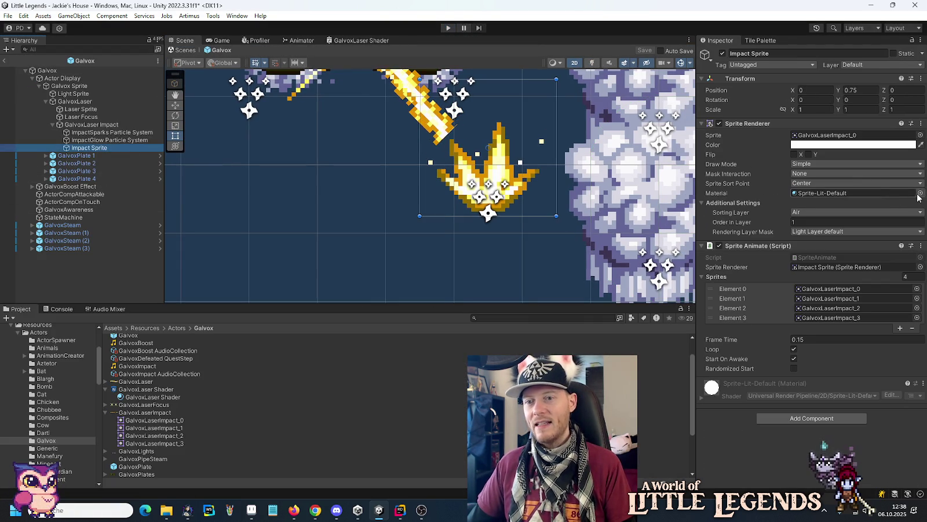
click(919, 192)
double_click(453, 340)
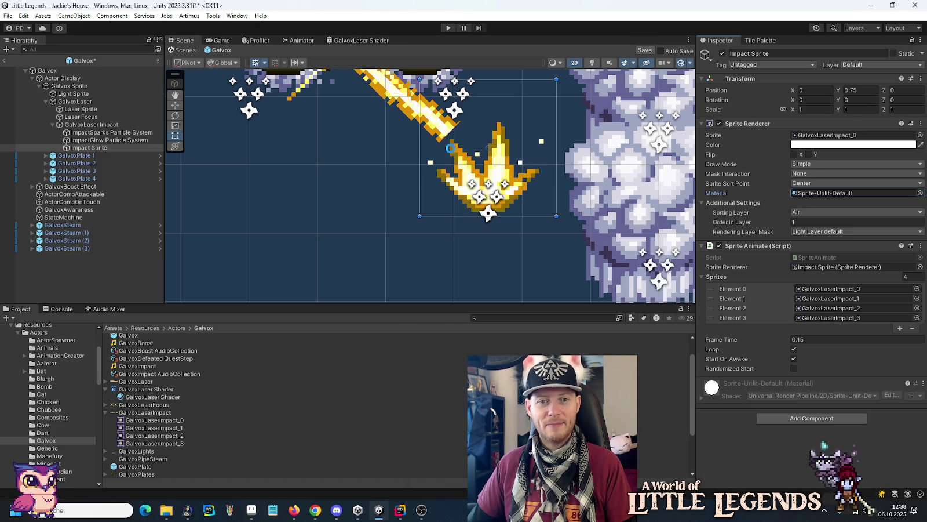
click(447, 28)
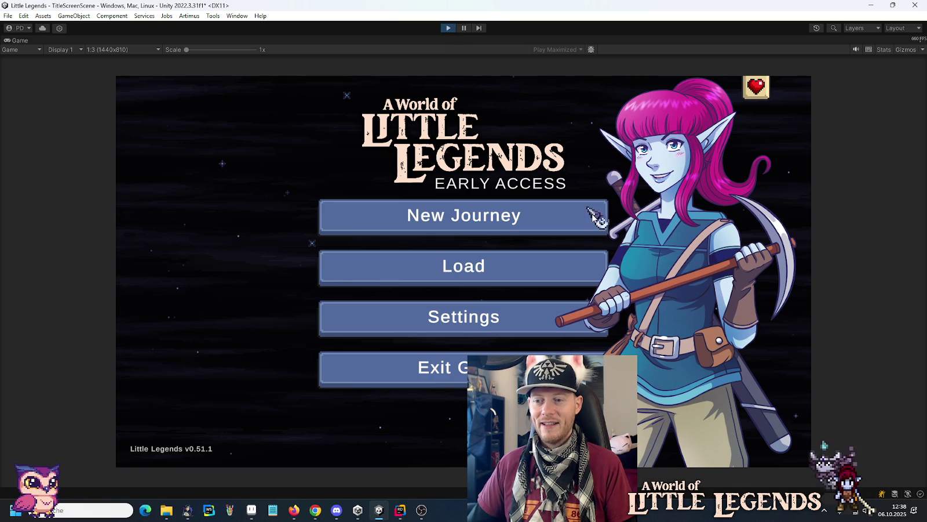
Step: Load the first save slot into the LunariPalace boss fight and pause it mid-fight
click(552, 268)
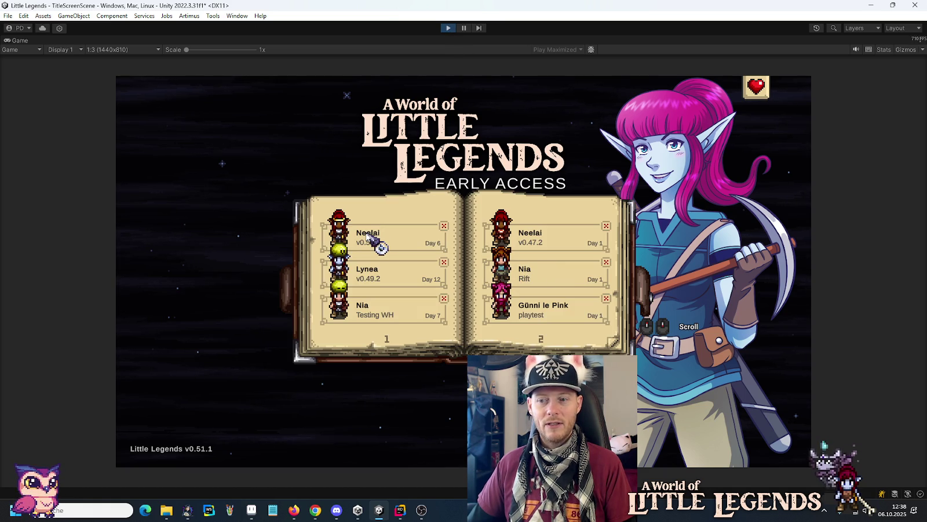
click(371, 234)
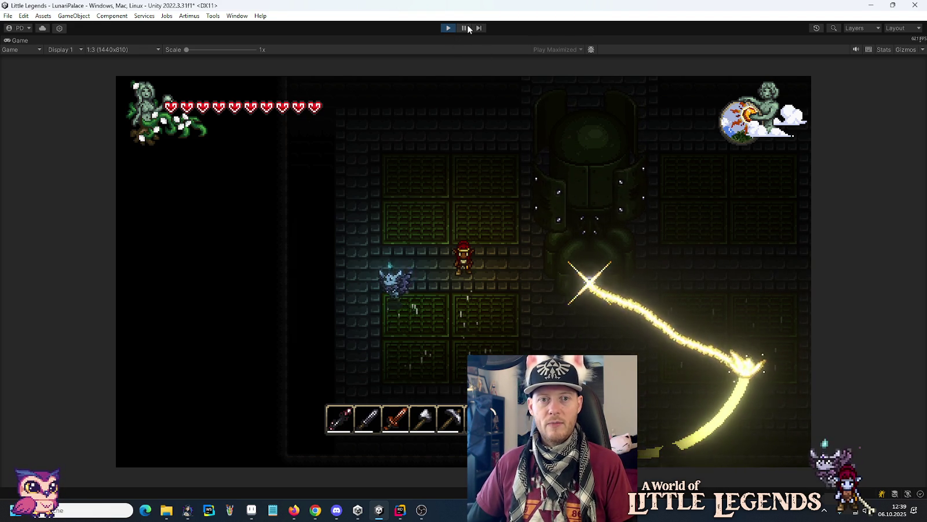
click(463, 28)
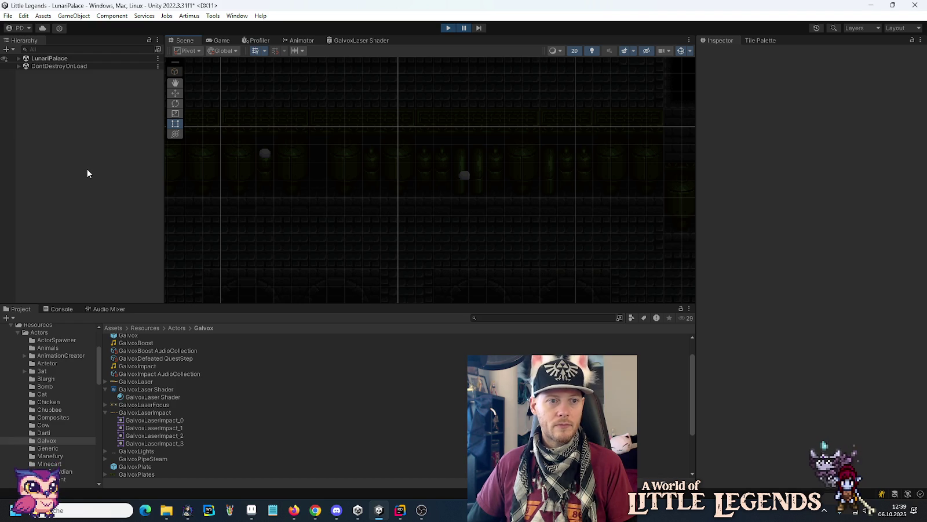
Step: Set the spawned ImpactSparks Particle System's Emission Rate over Time to 22 and resume play
click(18, 58)
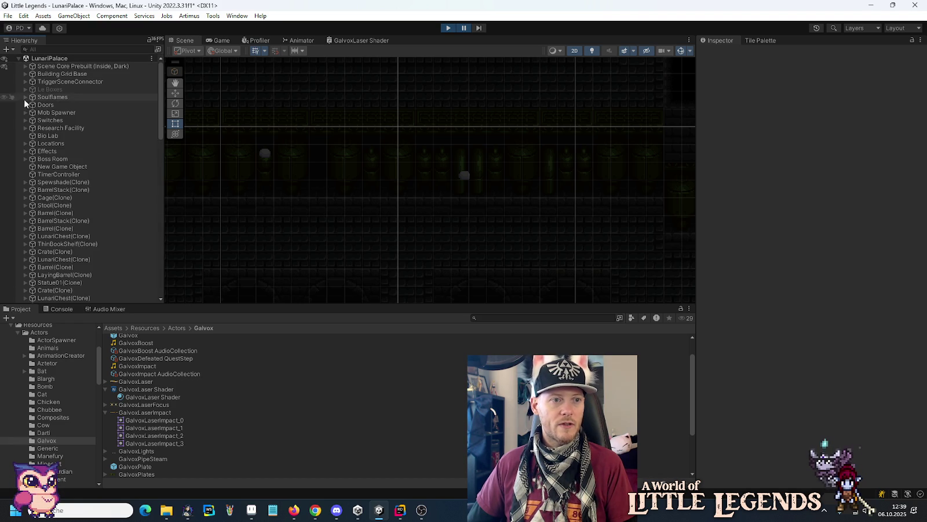
scroll(22, 165, down, 10)
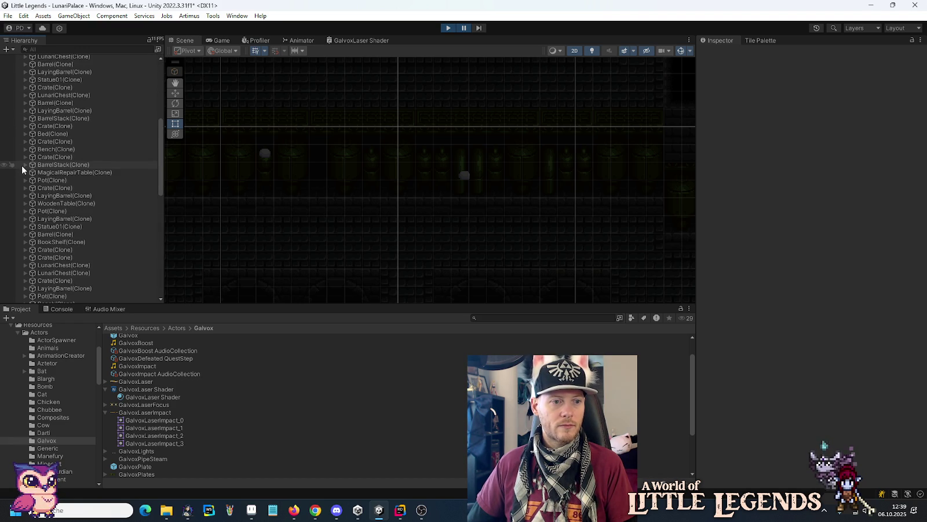
scroll(22, 165, down, 10)
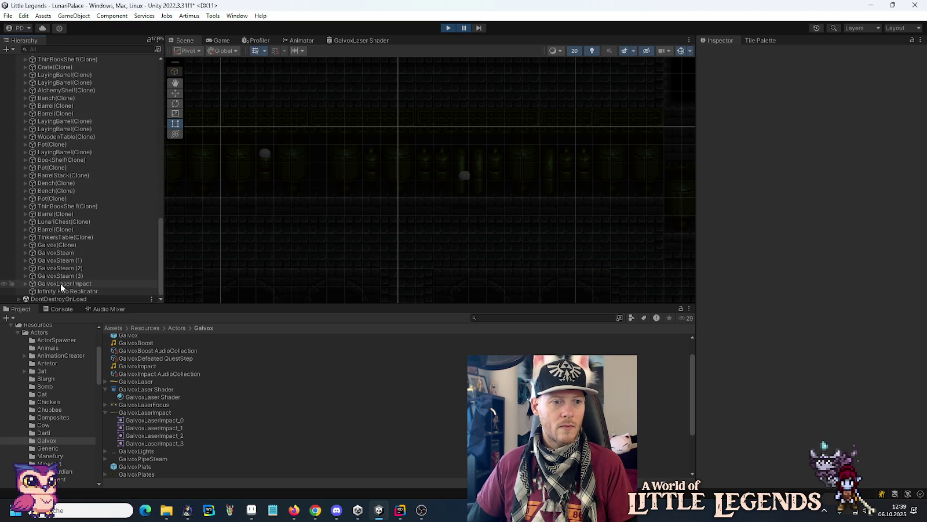
click(21, 282)
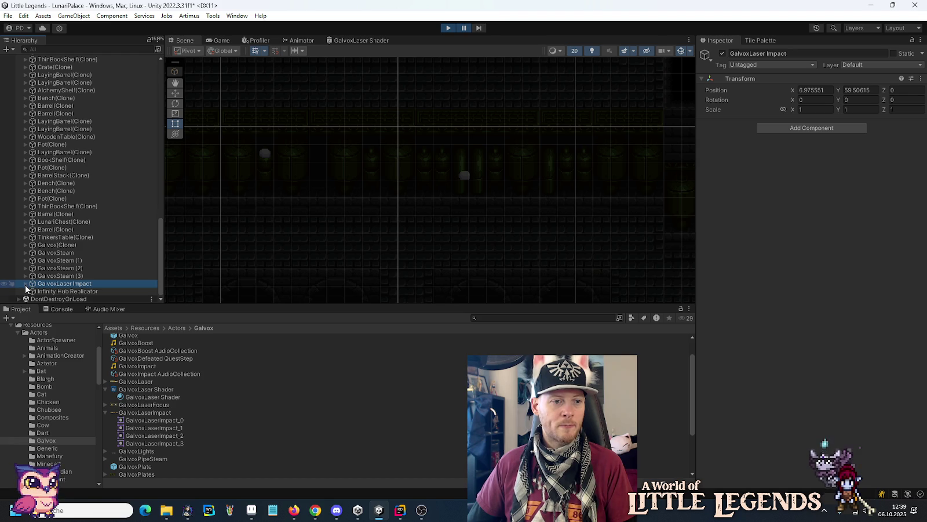
click(24, 284)
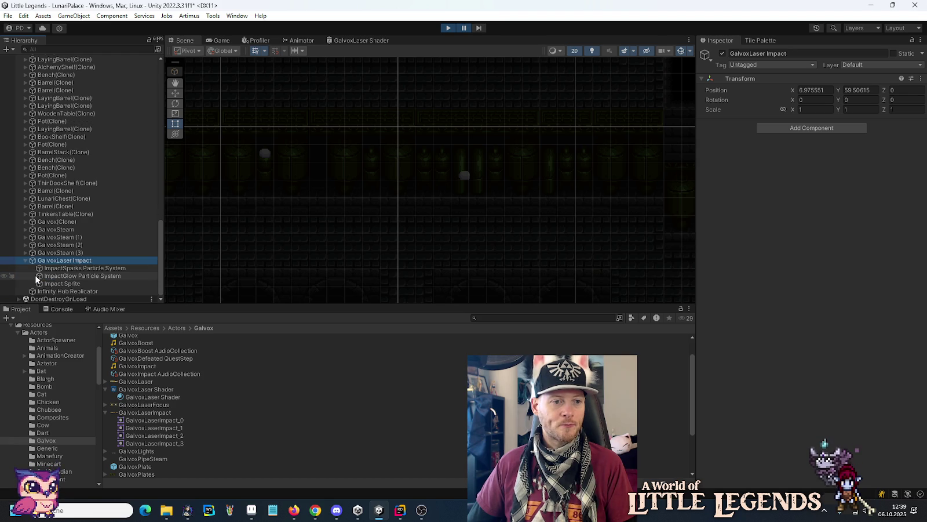
click(86, 268)
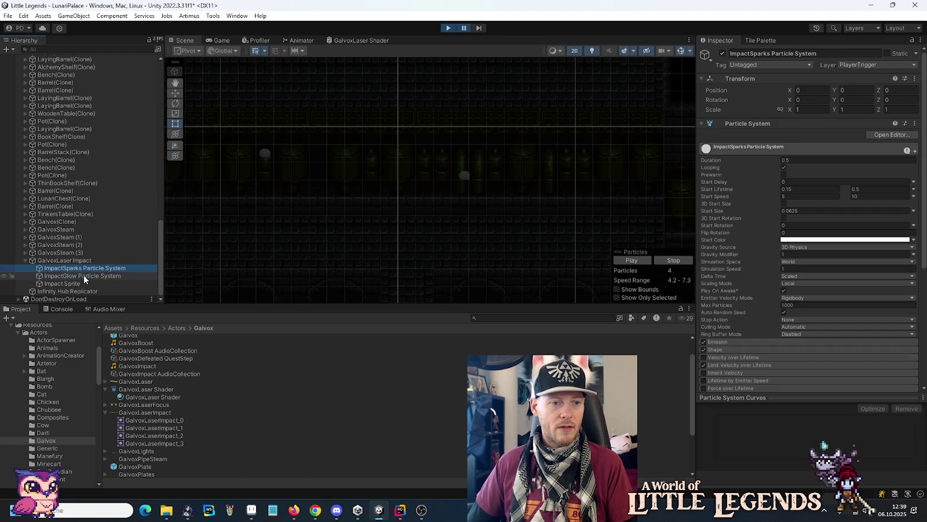
click(83, 275)
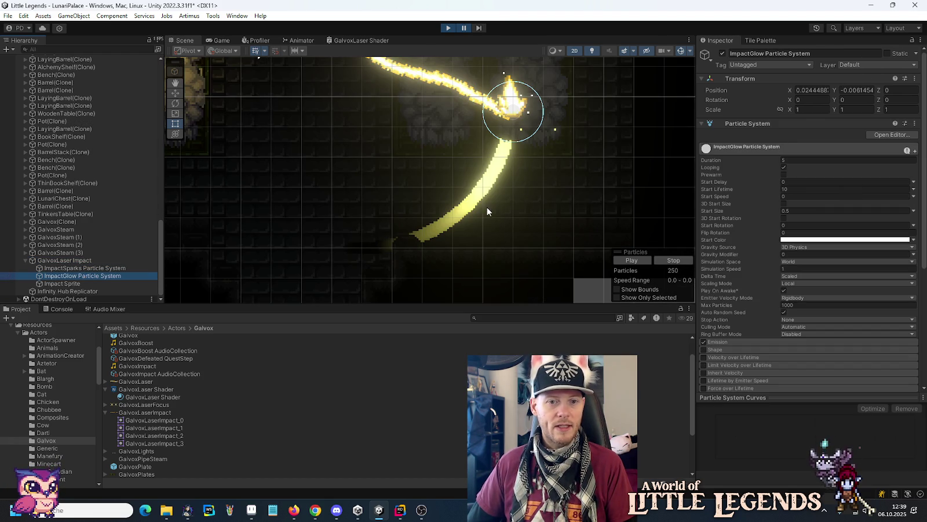
click(118, 269)
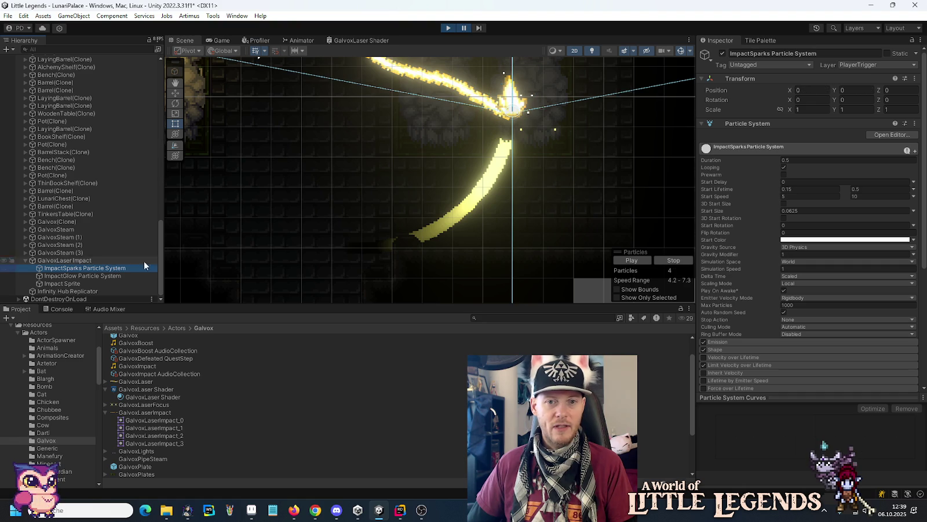
click(722, 342)
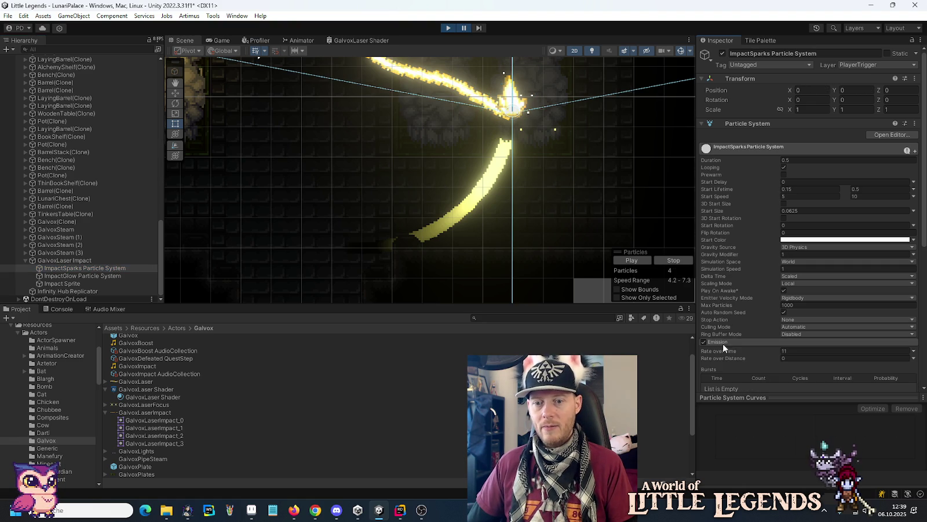
click(800, 350)
text(22)
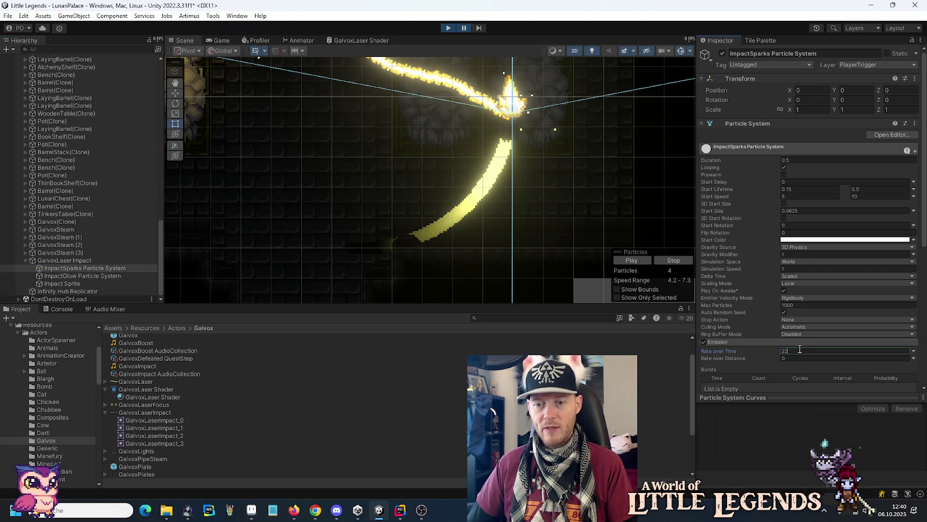
click(448, 28)
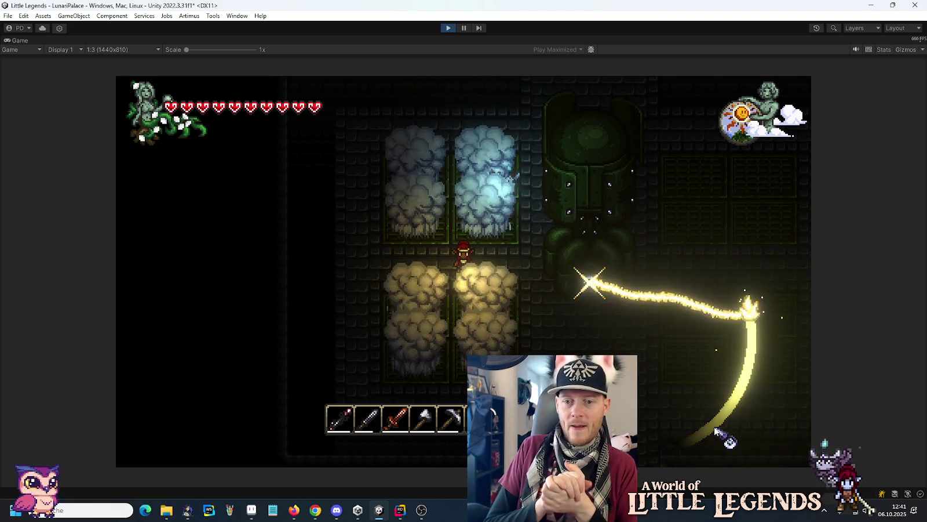
Step: After watching the laser impact in the fight, switch to the impact sprite sheet for editing
key(alt+Tab)
Step: Erase the seven stray sparkle pixels around the third and fourth flames and save GalvoxLaserImpact.png
click(555, 195)
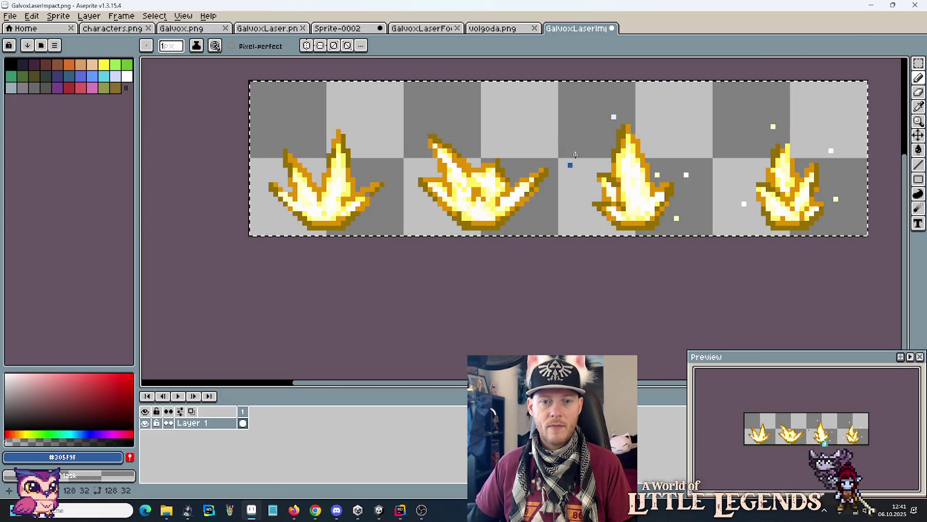
click(657, 174)
click(686, 175)
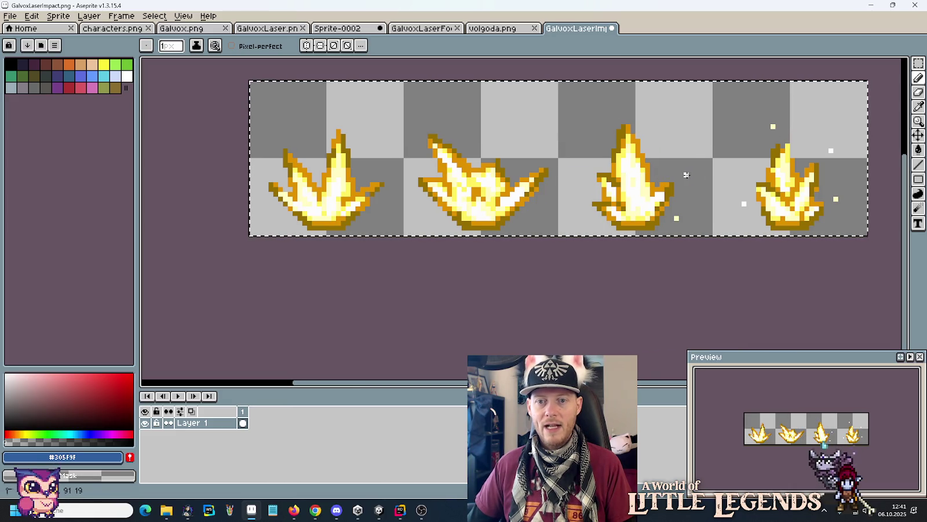
click(680, 215)
click(773, 126)
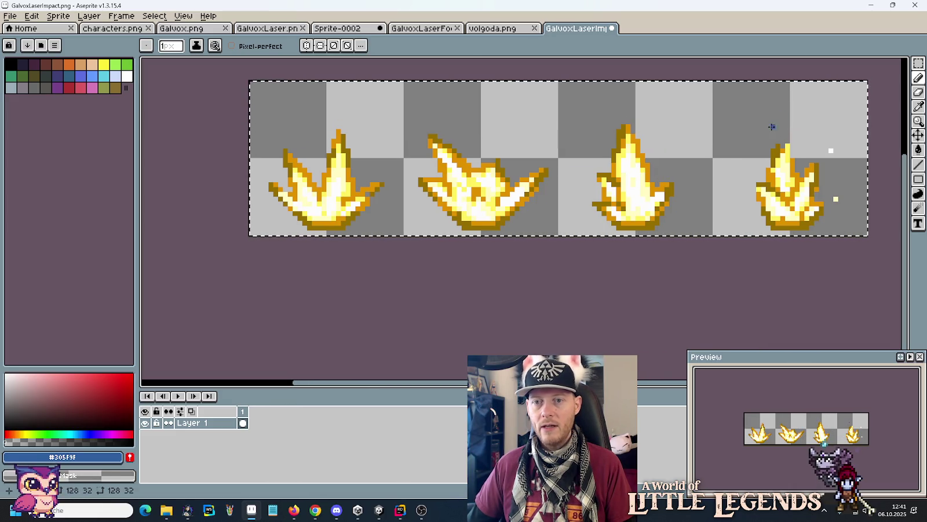
click(831, 150)
click(835, 199)
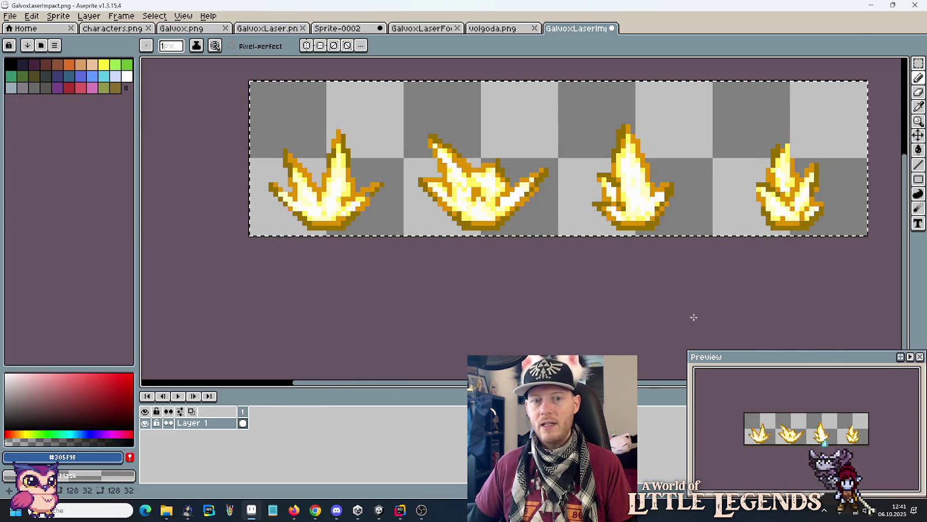
key(ctrl+s)
Step: Copy GalvoxLaserImpact.png into Assets/Resources/Actors/Galvox, replacing the old file, and go back to Unity
mouse_move(185, 510)
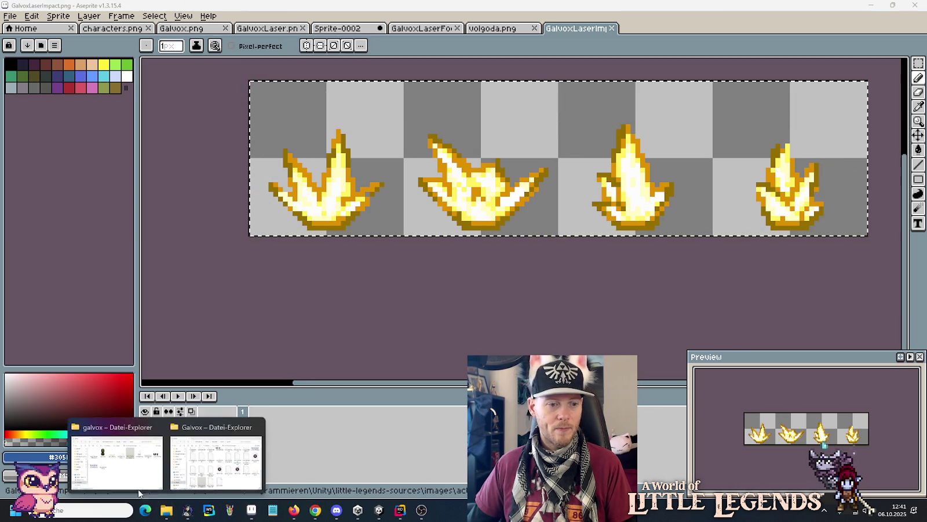
click(220, 472)
mouse_move(187, 503)
mouse_down()
mouse_move(207, 464)
mouse_move(289, 405)
mouse_move(394, 365)
mouse_move(616, 347)
mouse_up()
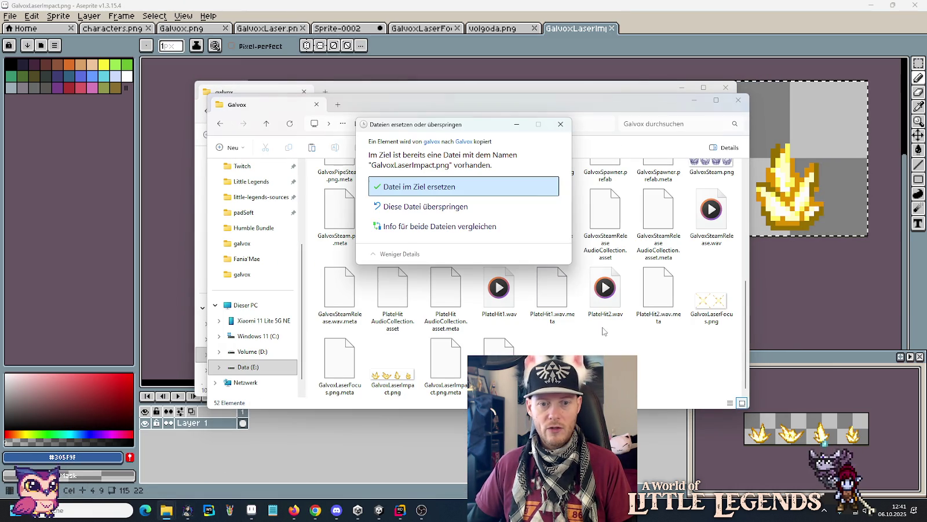
click(464, 189)
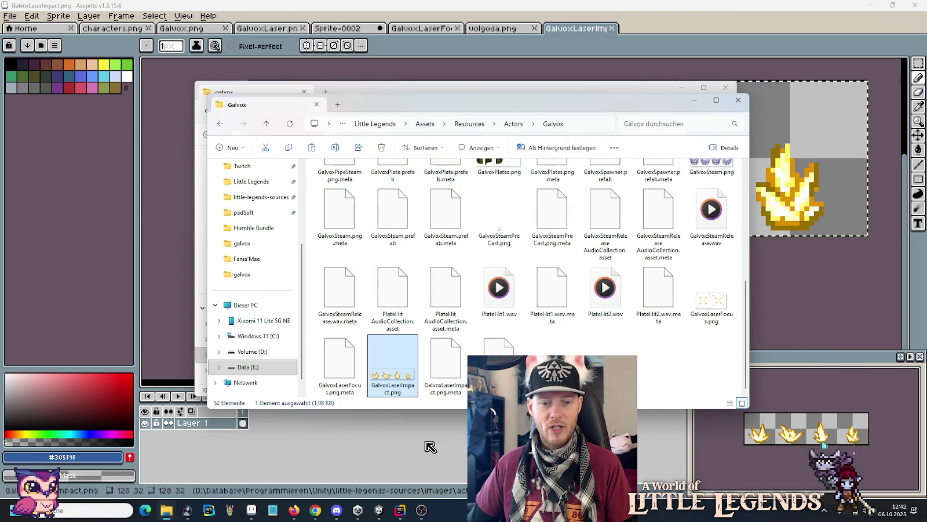
click(379, 510)
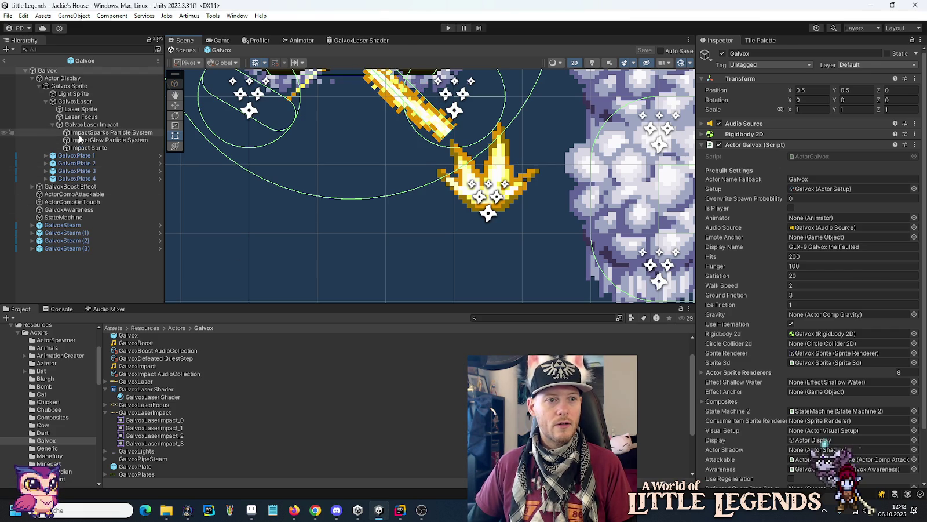
Step: Set Impact Sprite's animation frame time to 0.1, then select the ImpactSparks particle system
click(87, 148)
click(835, 340)
key(BackSpace)
key(Return)
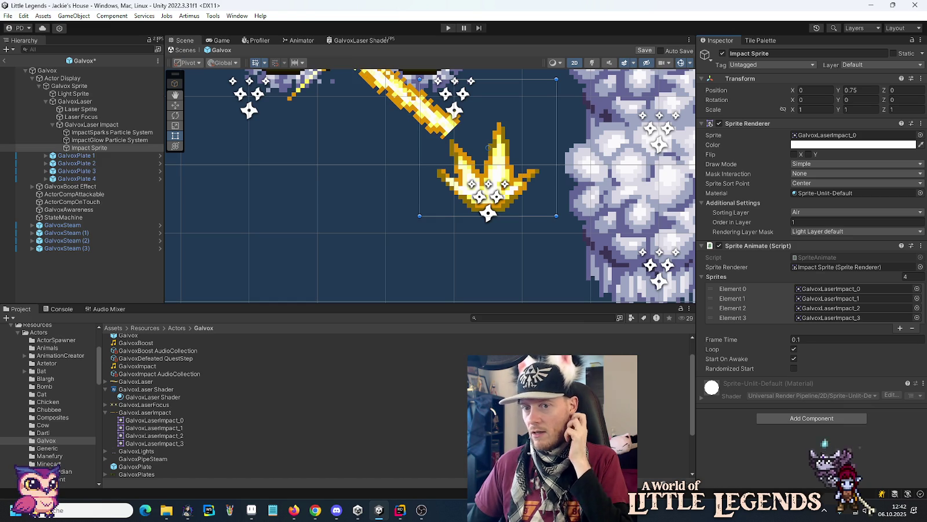
click(105, 140)
click(105, 132)
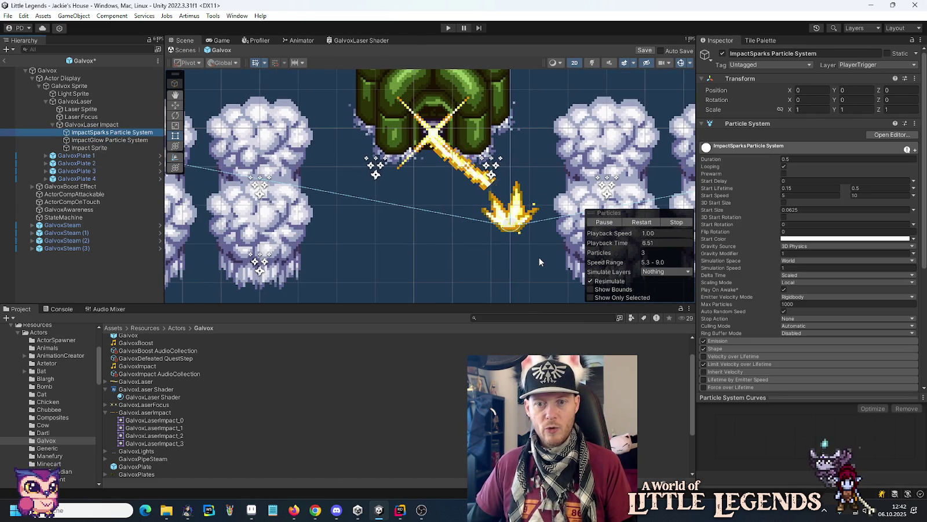
Step: Set the ImpactSparks emission Rate over Time to 22
click(777, 340)
click(790, 349)
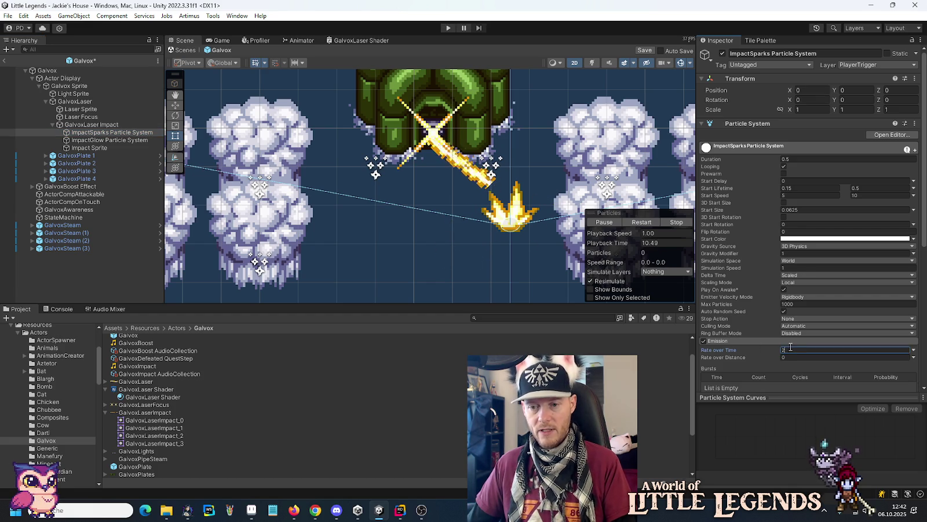
text(2)
scroll(748, 320, down, 5)
Step: Narrow the ImpactSparks cone shape angle to 55
click(725, 280)
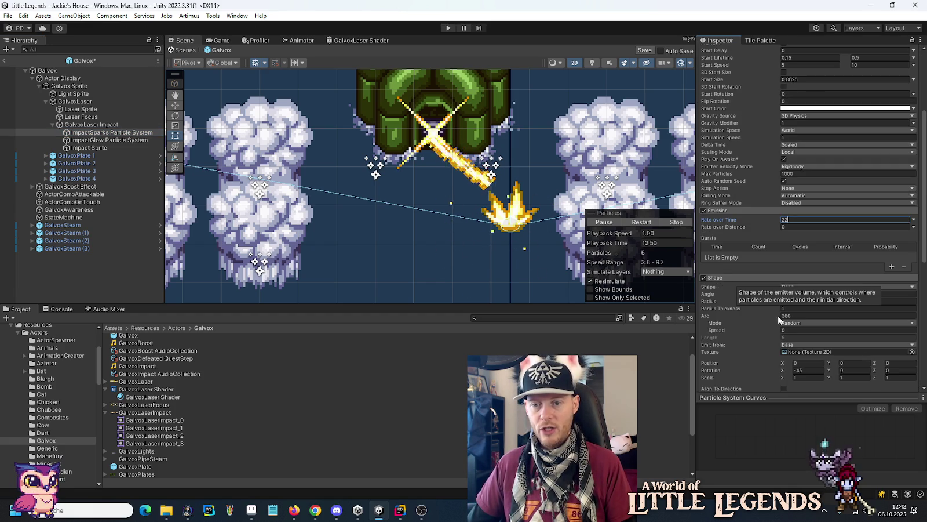
click(801, 295)
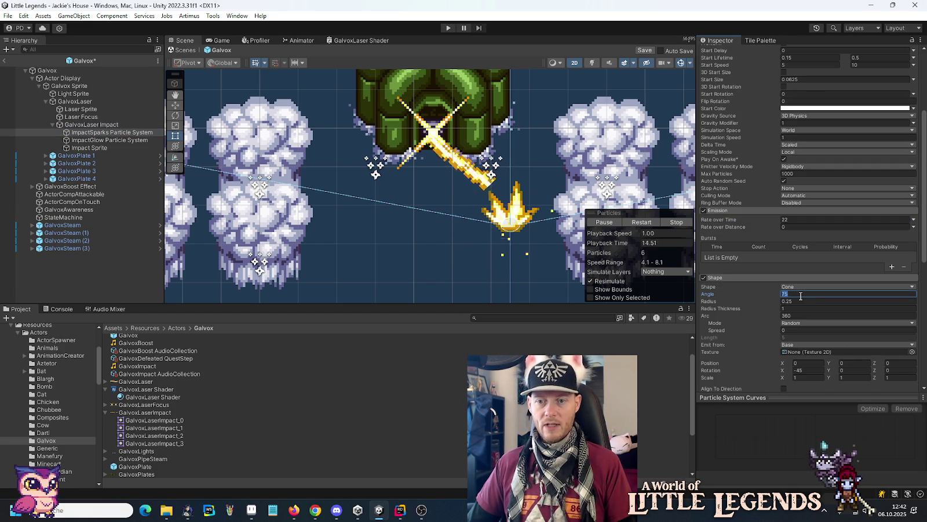
text(55)
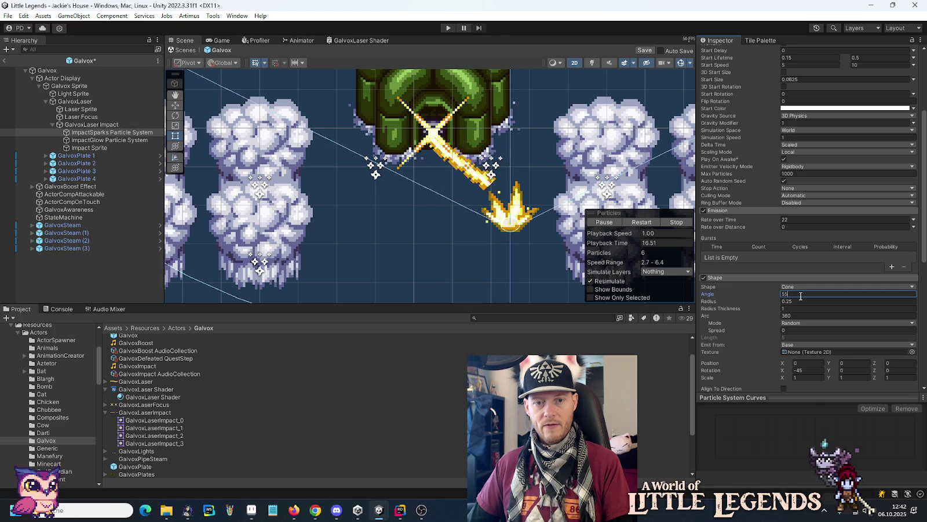
scroll(529, 241, down, 3)
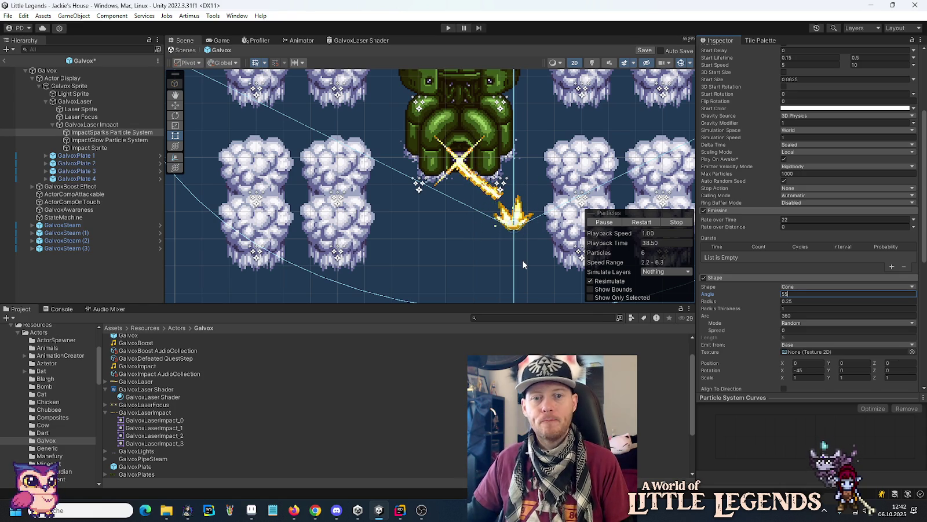
Step: Save the Galvox prefab and enter Play mode
key(ctrl+s)
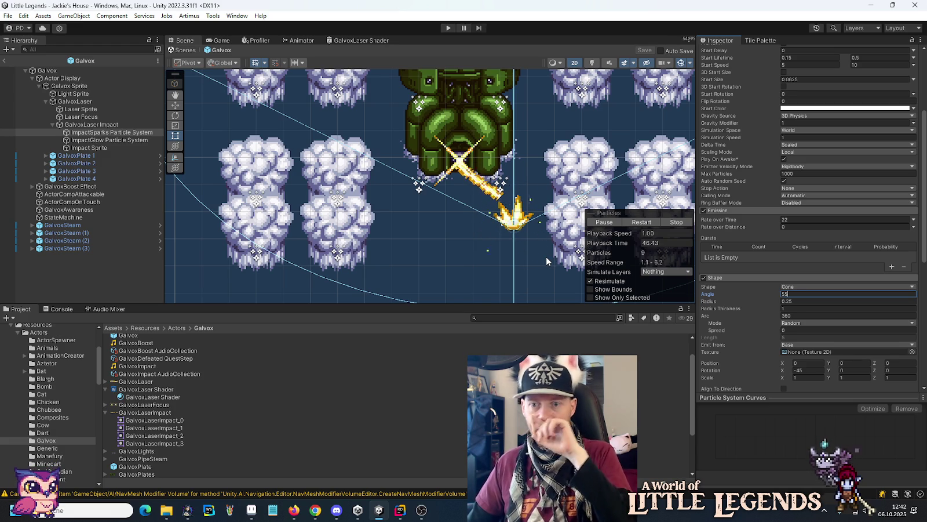
scroll(470, 237, down, 3)
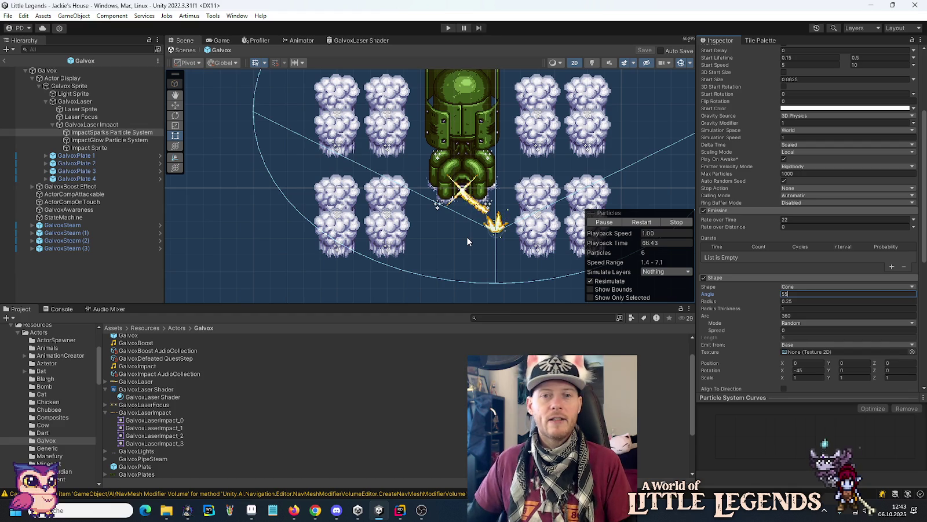
click(446, 27)
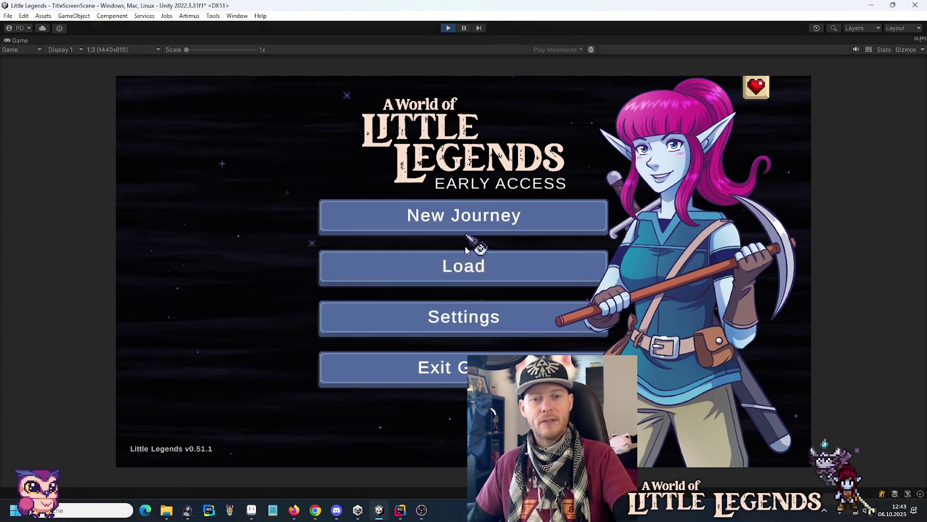
Step: Load the saved game, fight the Galvox boss, and paste a screenshot of the laser impact into Paint
click(470, 270)
click(378, 243)
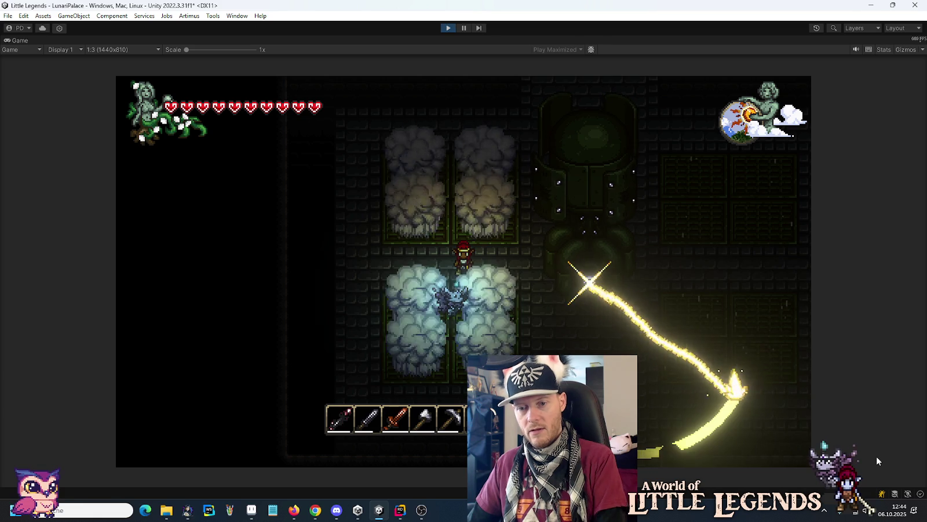
key(Print)
key(alt+Tab)
key(ctrl+v)
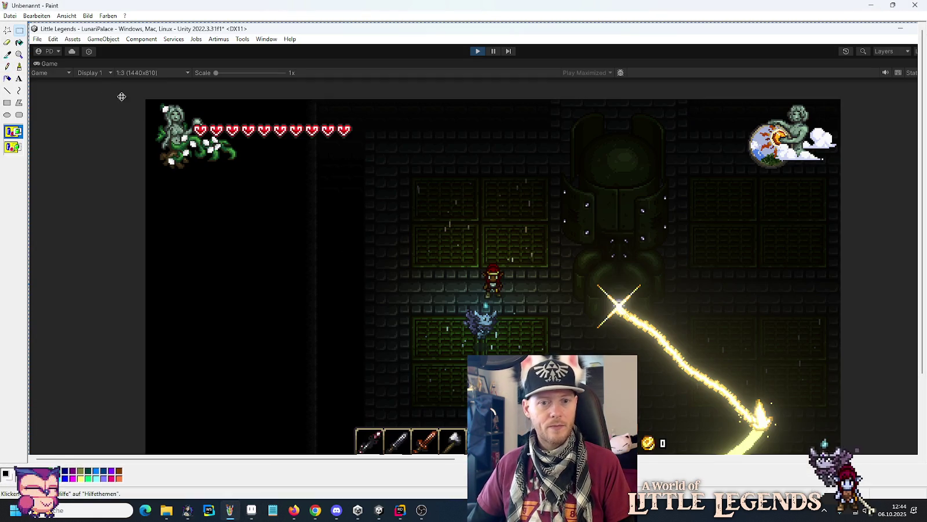
Step: Magnify the laser beam in the Paint screenshot, then minimise Paint and stop Play mode with Ctrl+P
click(19, 53)
click(690, 348)
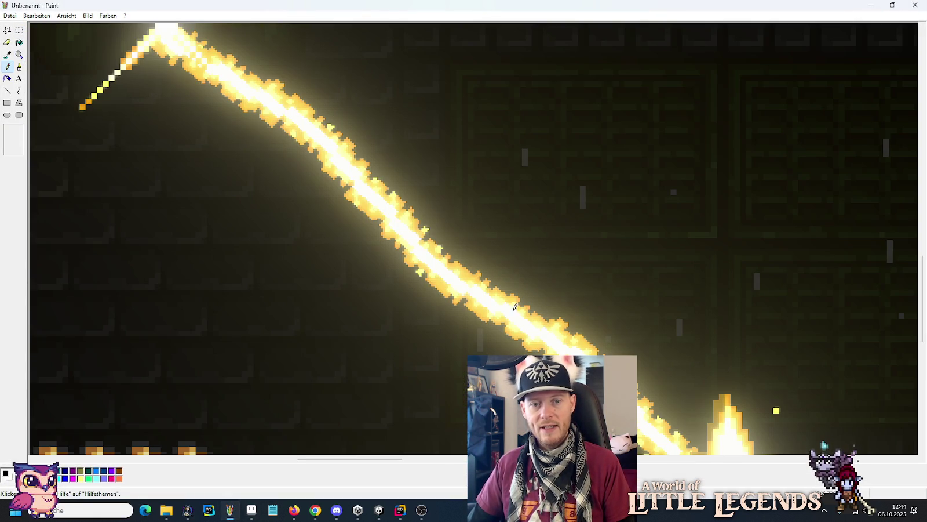
scroll(569, 330, down, 3)
scroll(569, 329, up, 5)
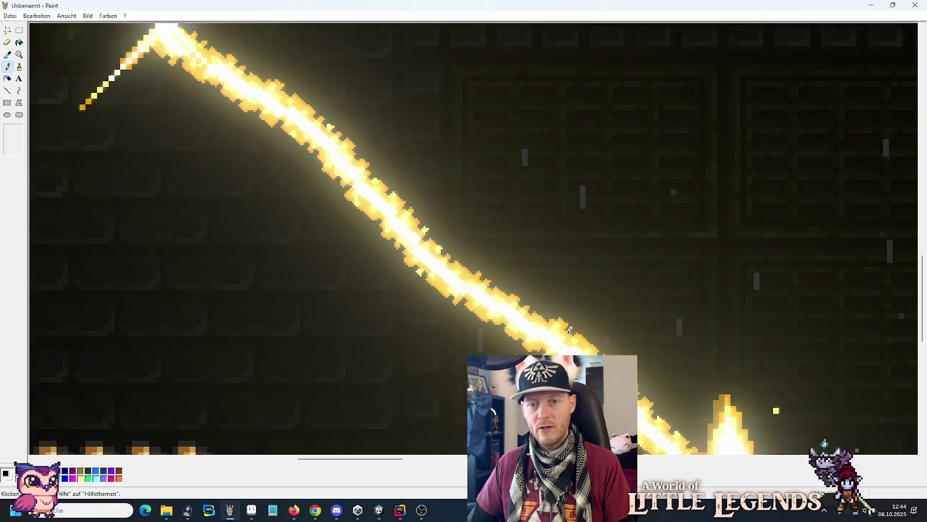
click(871, 5)
key(ctrl+p)
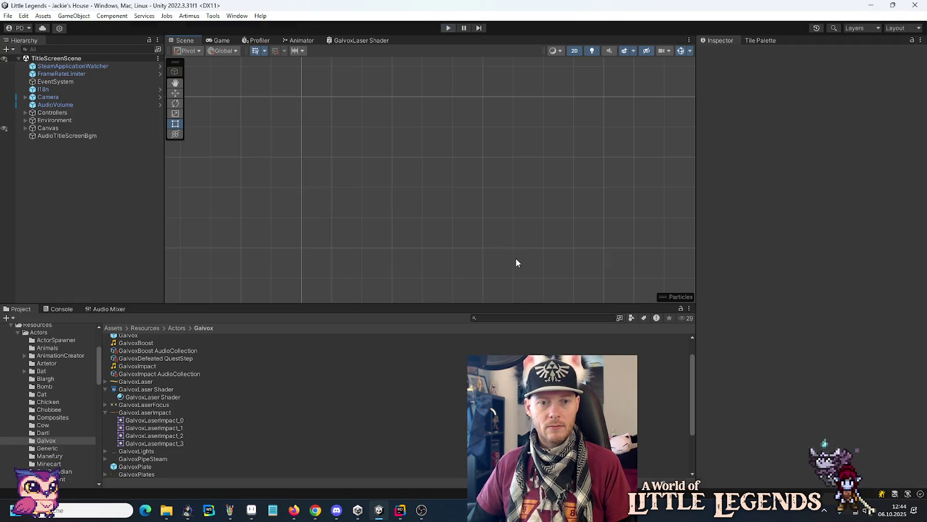
Step: Review the Impact Sprite and ImpactGlow particle settings, then switch back to the zoomed Paint screenshot
scroll(503, 232, up, 5)
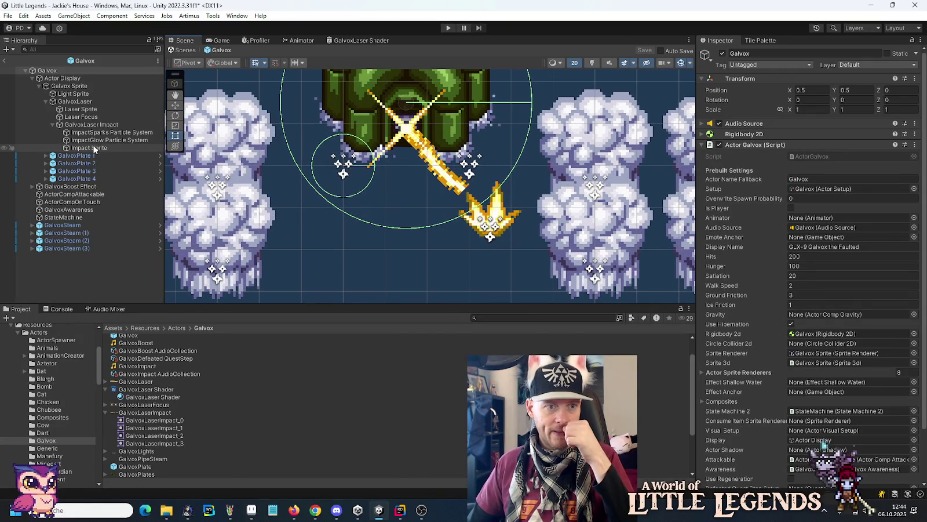
click(94, 149)
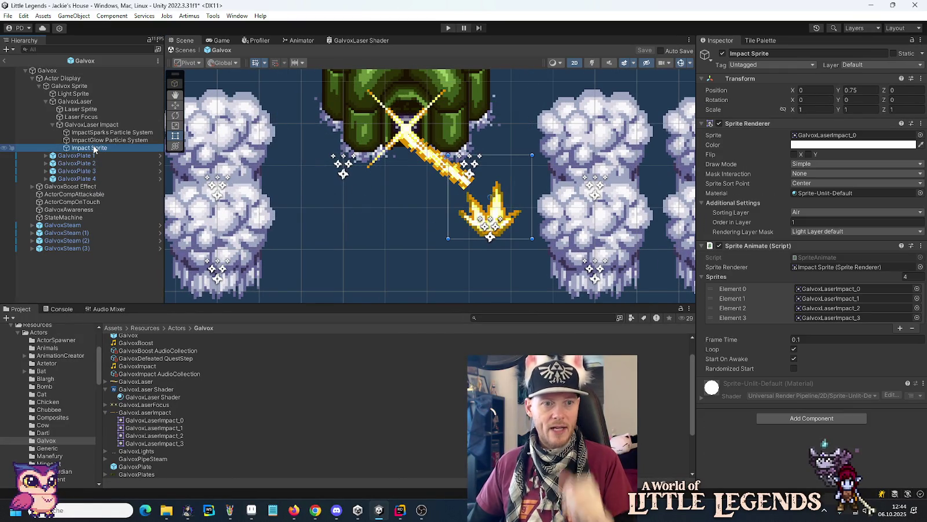
click(100, 140)
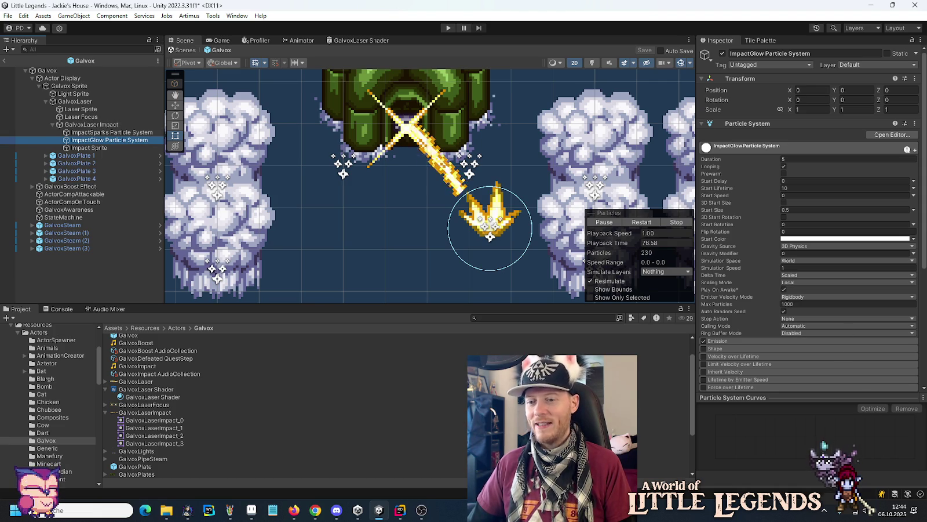
key(alt+Tab)
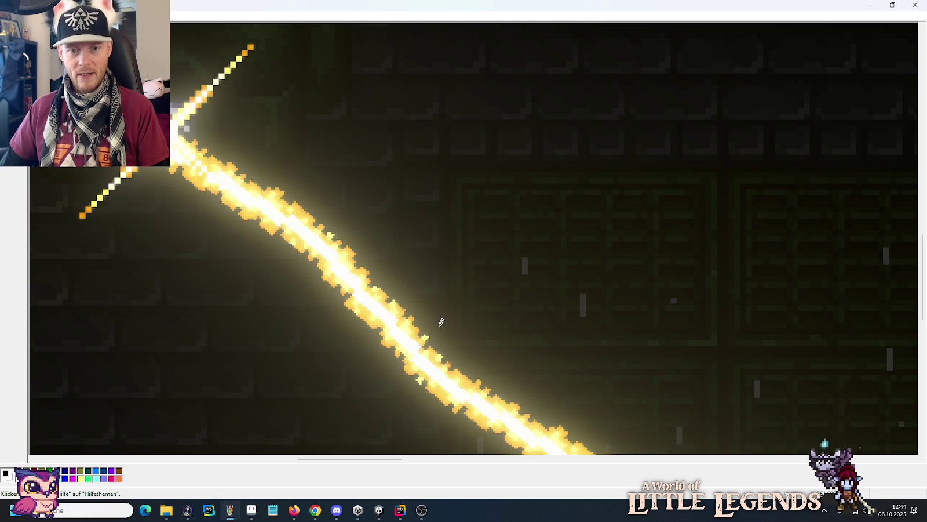
Step: Minimise Paint to reveal the ImpactGlow Particle System settings in Unity
click(871, 7)
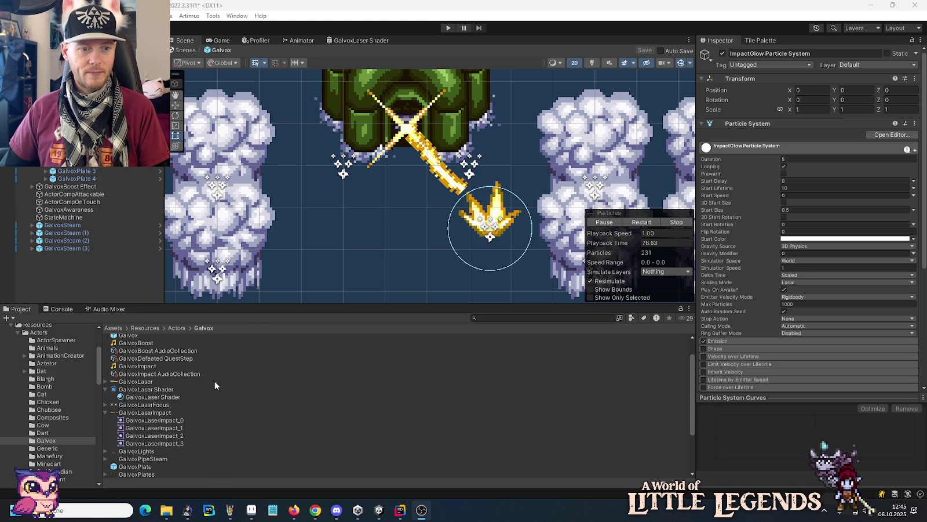
Step: Add a LightSmooth light from the Light folder to the Galvox prefab and select its Light 2D
scroll(34, 352, up, 10)
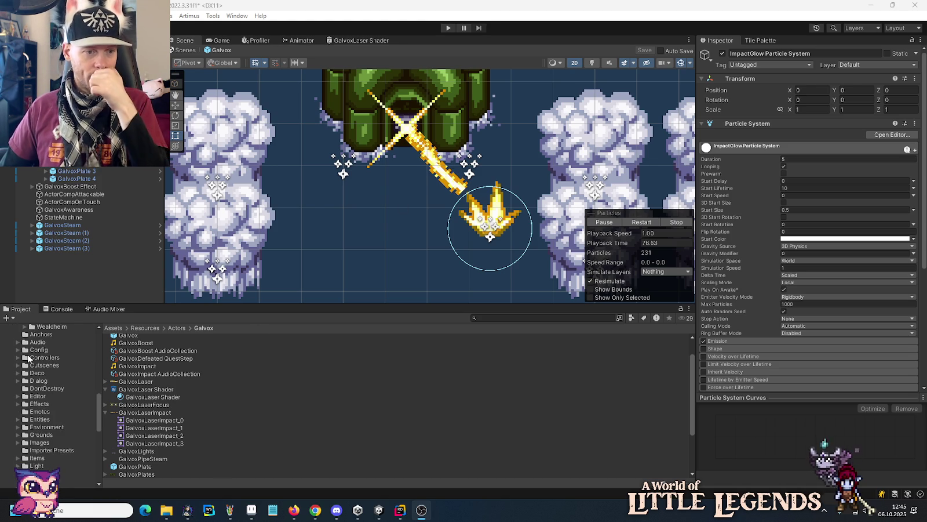
scroll(28, 358, down, 2)
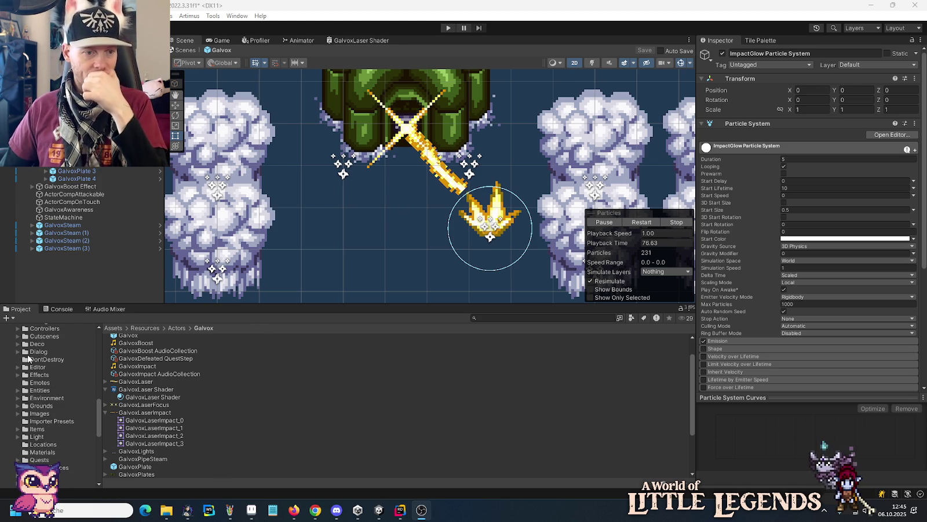
double_click(25, 437)
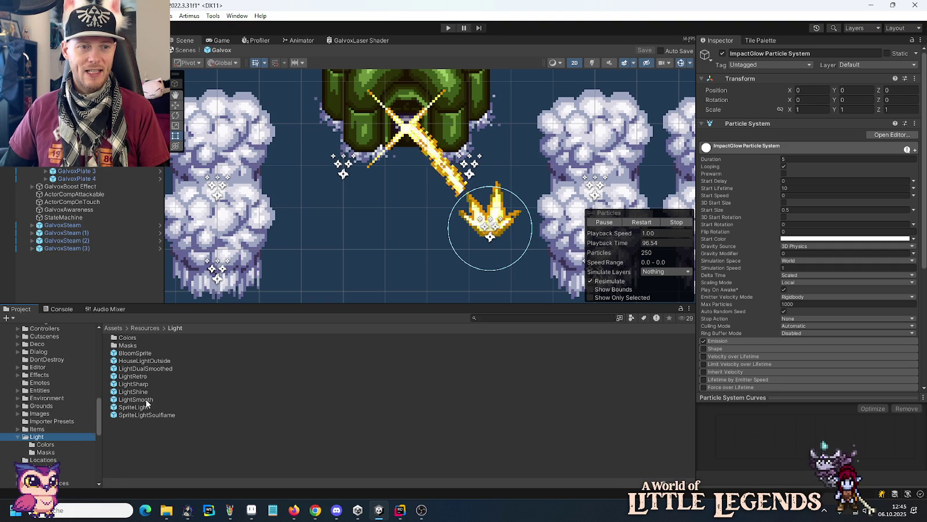
key(ctrl+z)
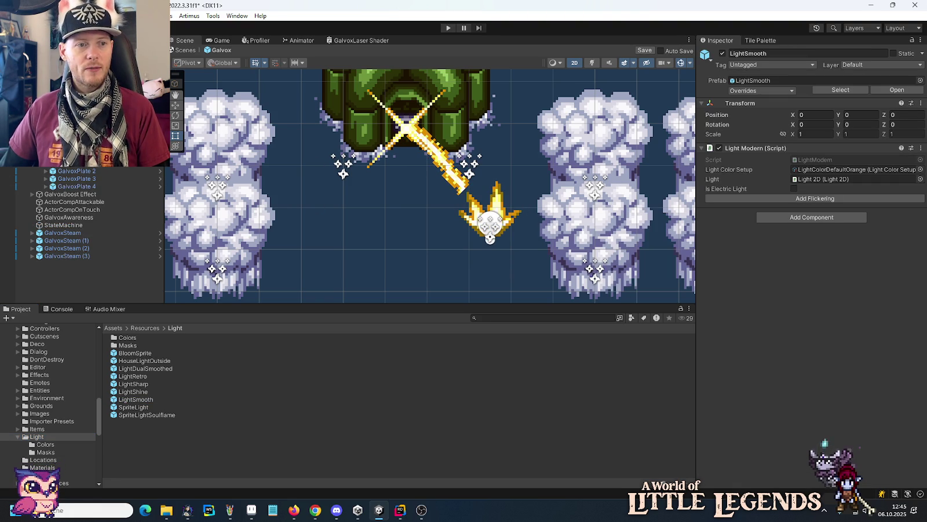
key(Right)
click(91, 165)
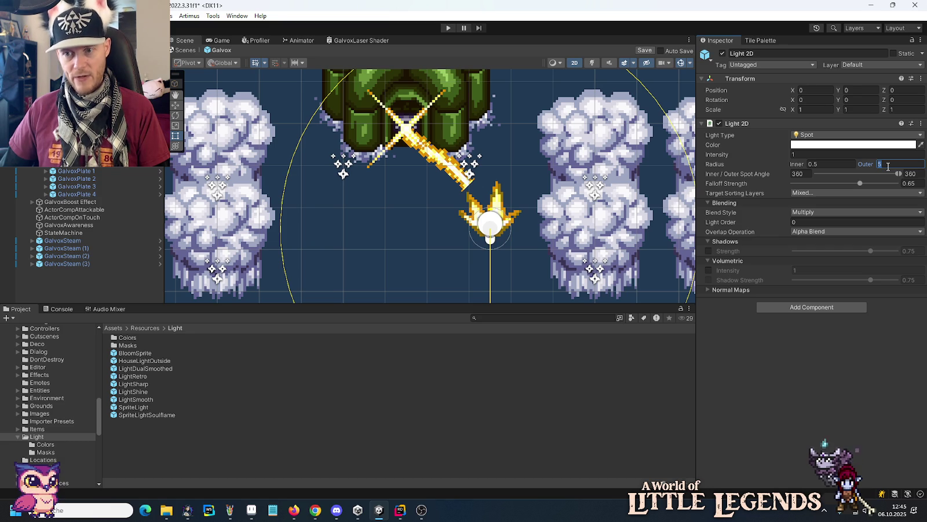
Step: Set the Light 2D's outer radius to 2, then trim it to 1.5
text(3)
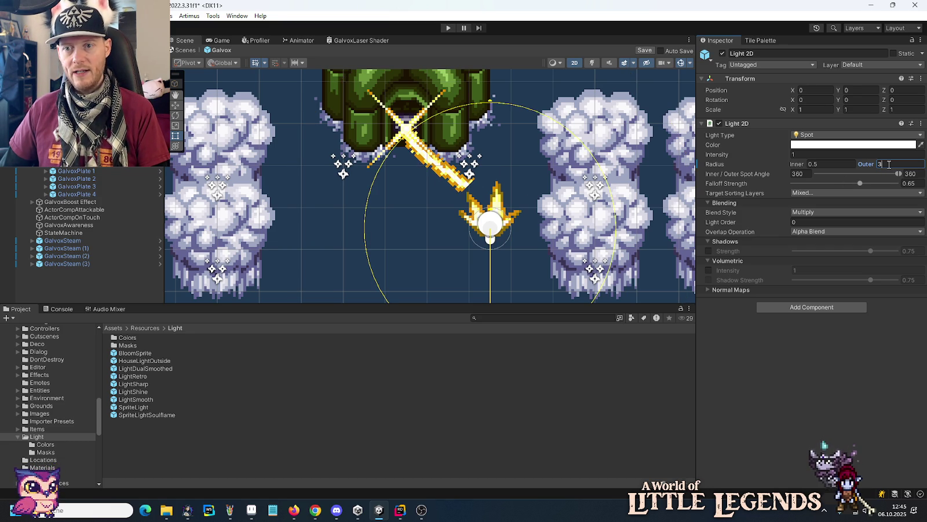
text(2)
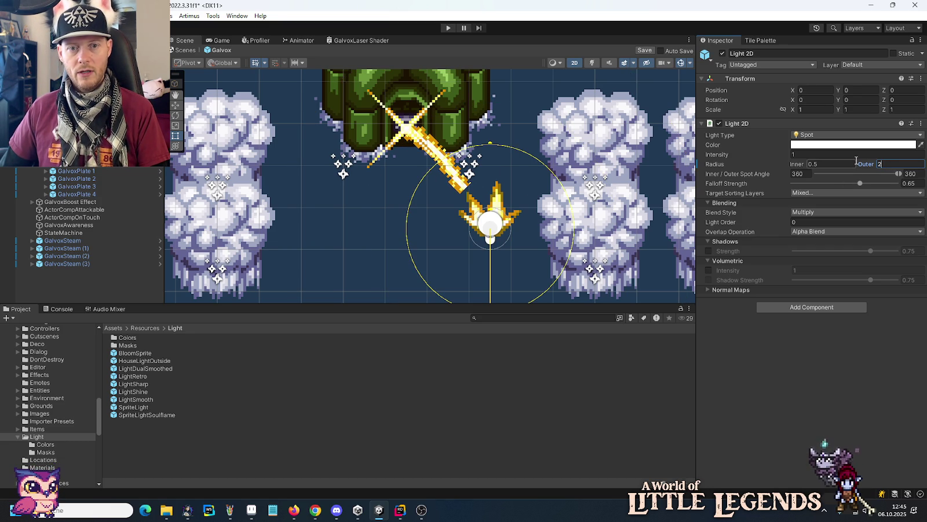
key(Return)
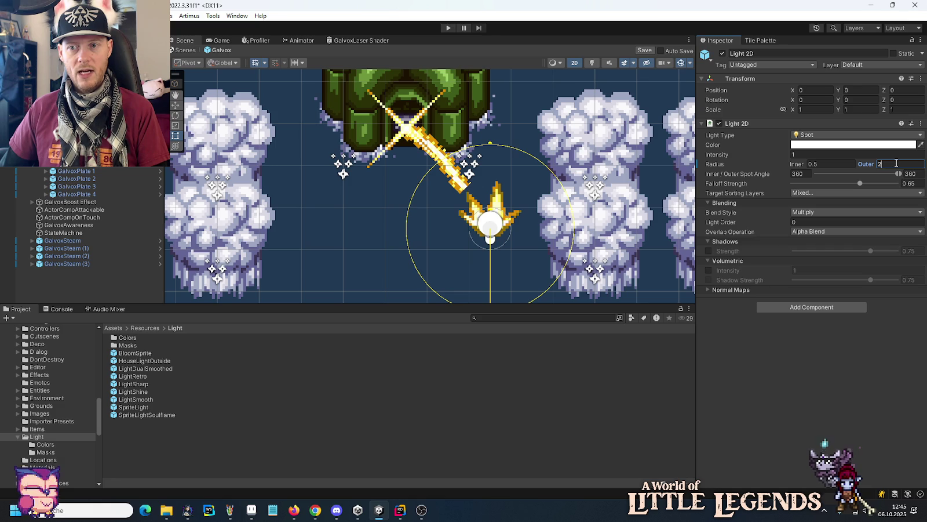
text(1.5)
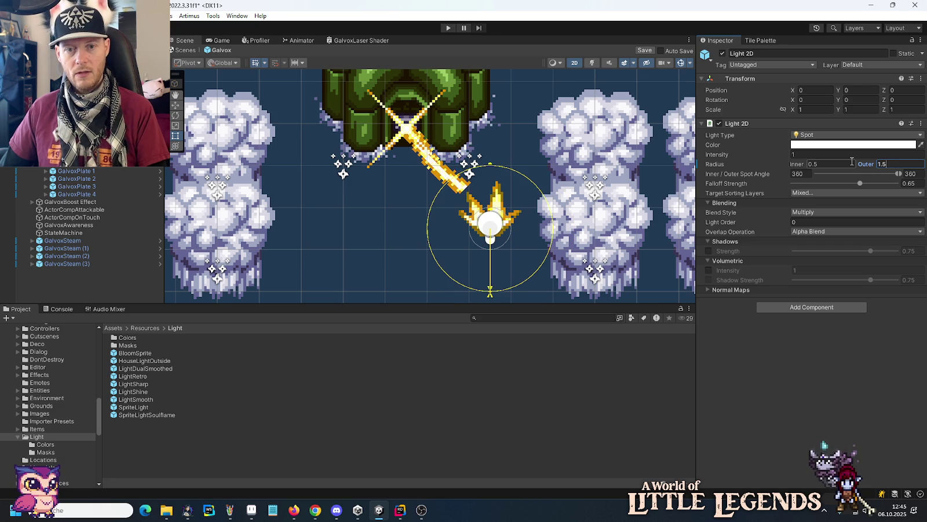
text(2)
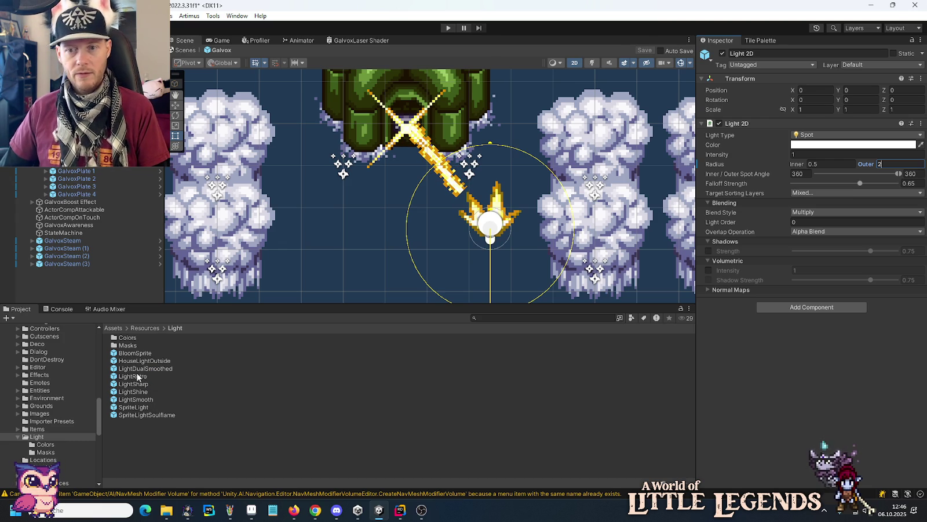
Step: Open the Torch prefab from Entities/LightSources/Torches
scroll(42, 397, up, 2)
scroll(42, 399, down, 10)
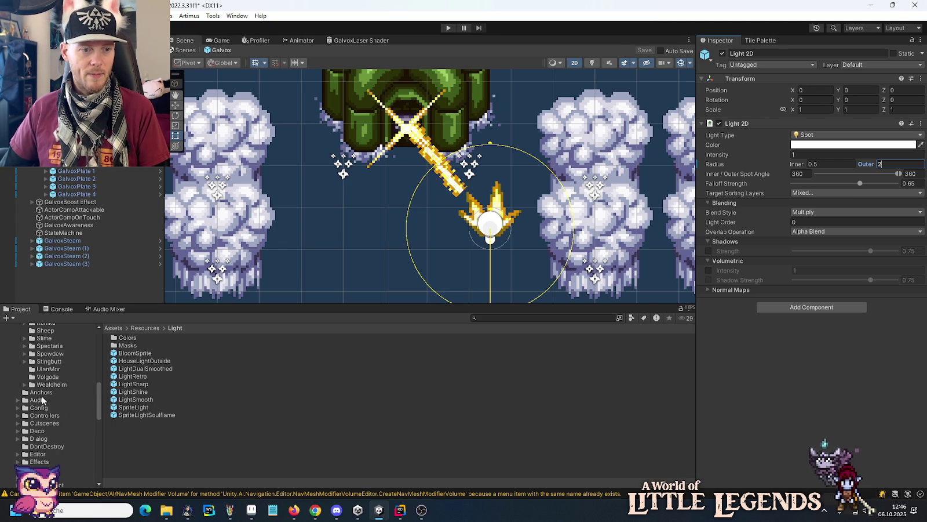
scroll(42, 400, down, 15)
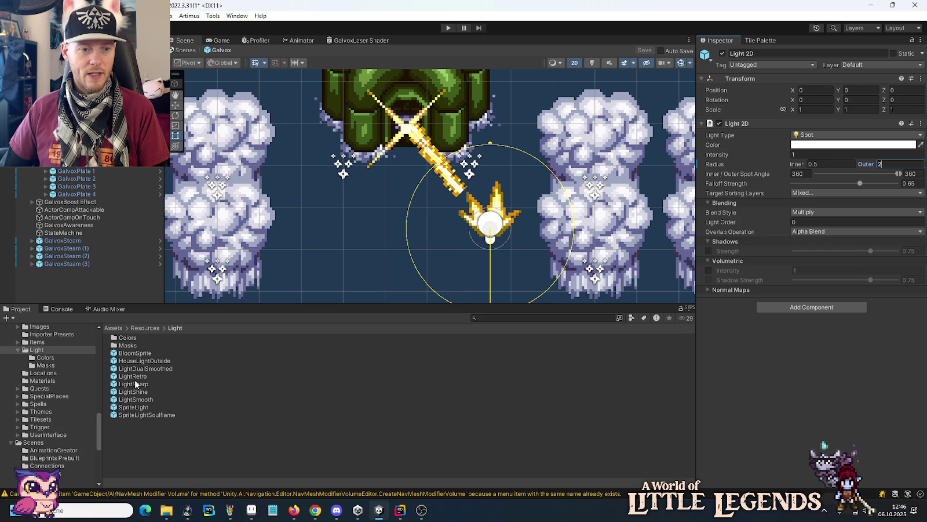
scroll(75, 390, up, 10)
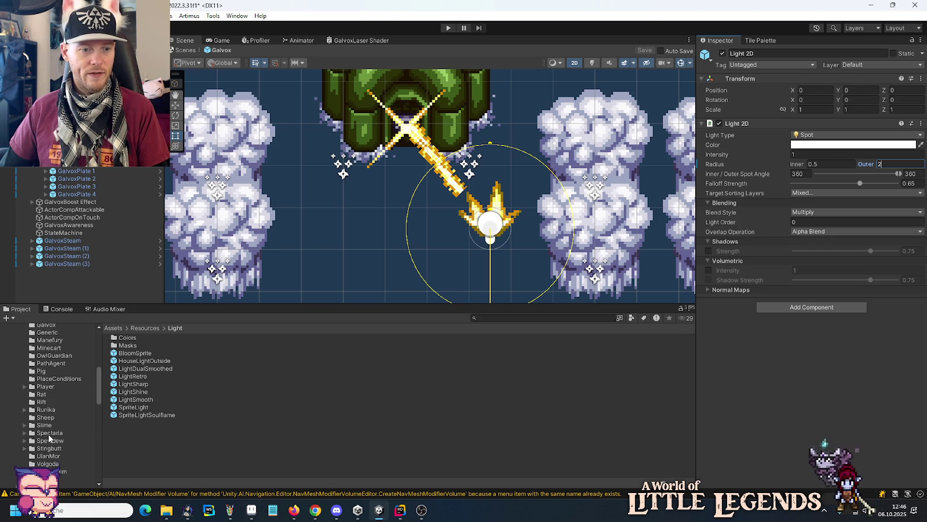
scroll(38, 429, up, 4)
scroll(37, 413, up, 3)
scroll(38, 412, down, 7)
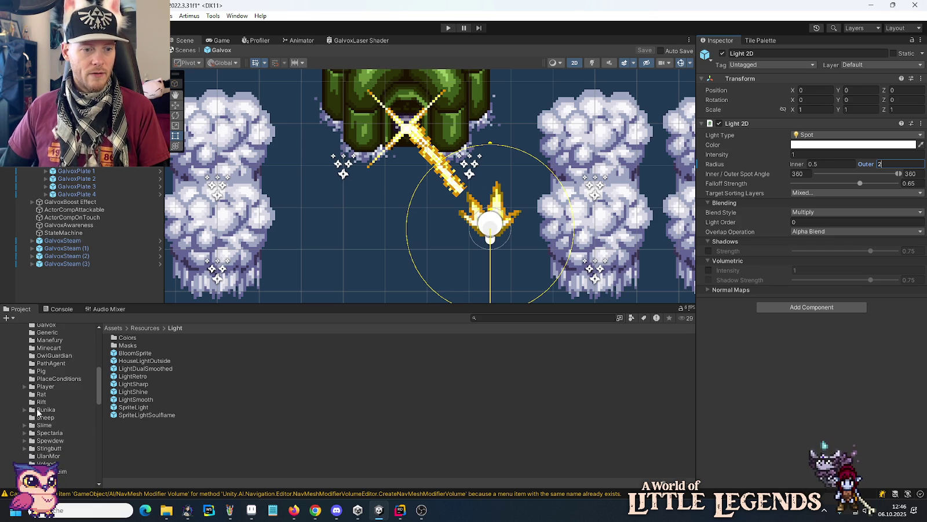
scroll(38, 412, down, 6)
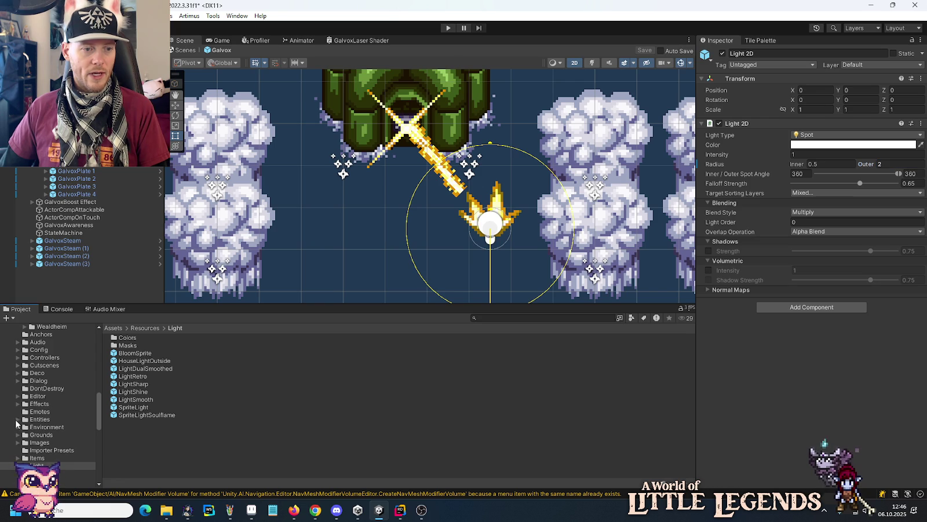
scroll(18, 423, down, 8)
click(24, 398)
click(65, 407)
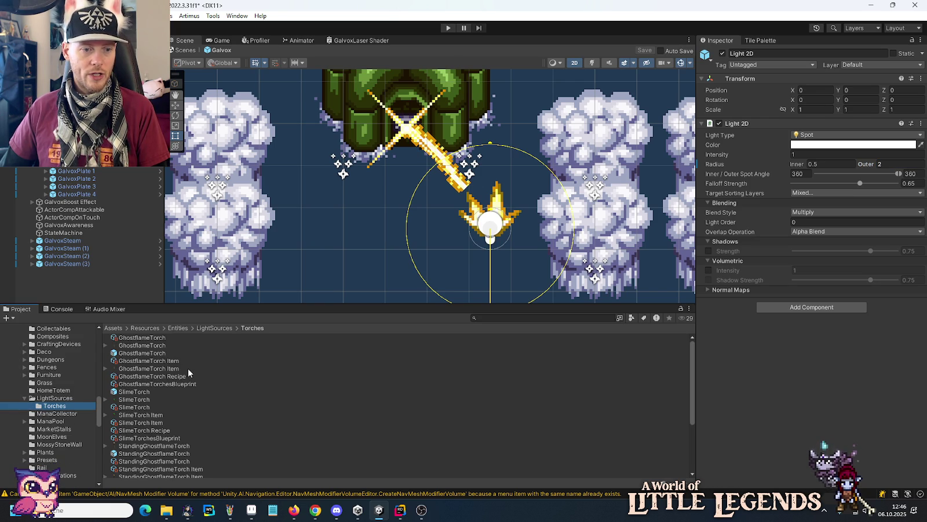
scroll(135, 425, down, 3)
double_click(129, 458)
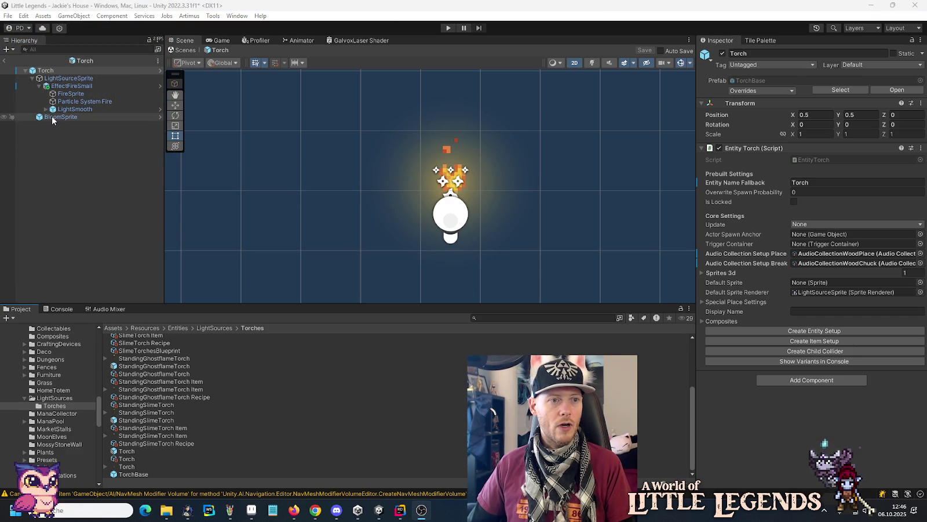
Step: Inspect the Torch's BloomSprite and LightSmooth settings and list the Light assets folder
click(52, 118)
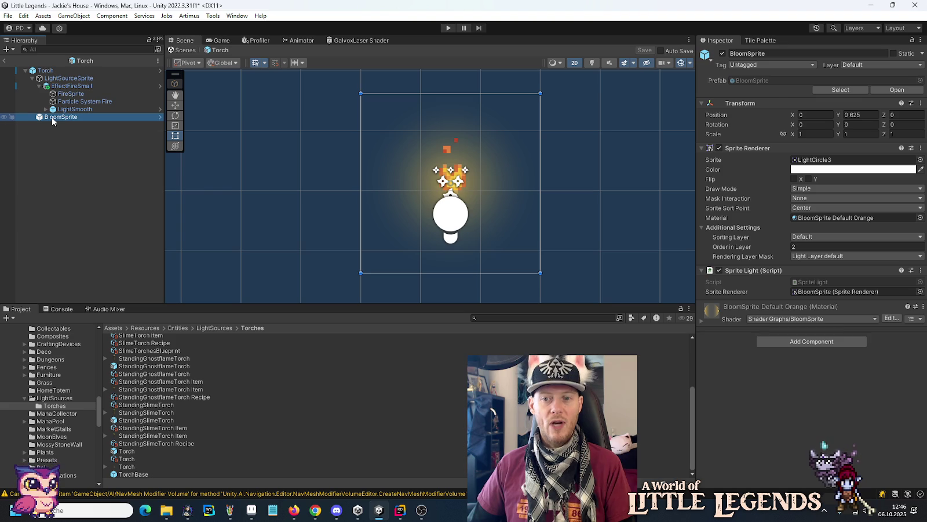
click(66, 110)
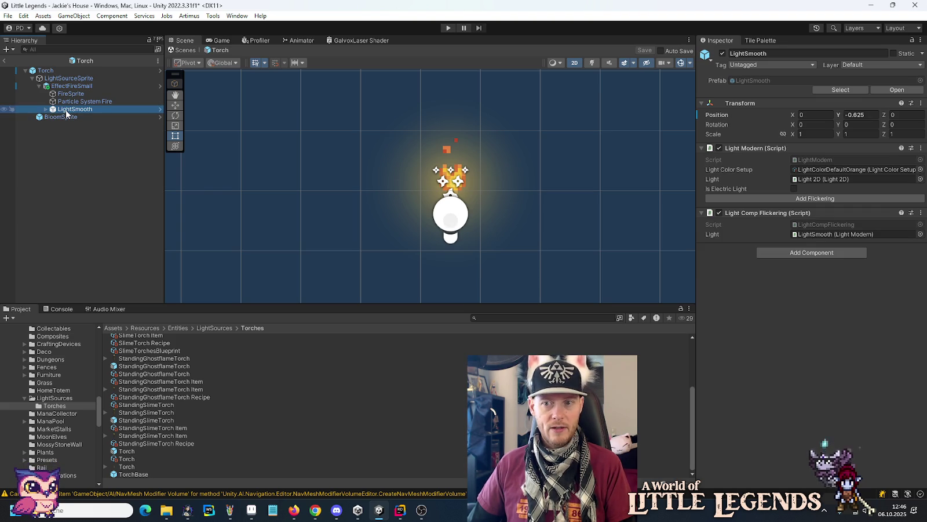
click(51, 118)
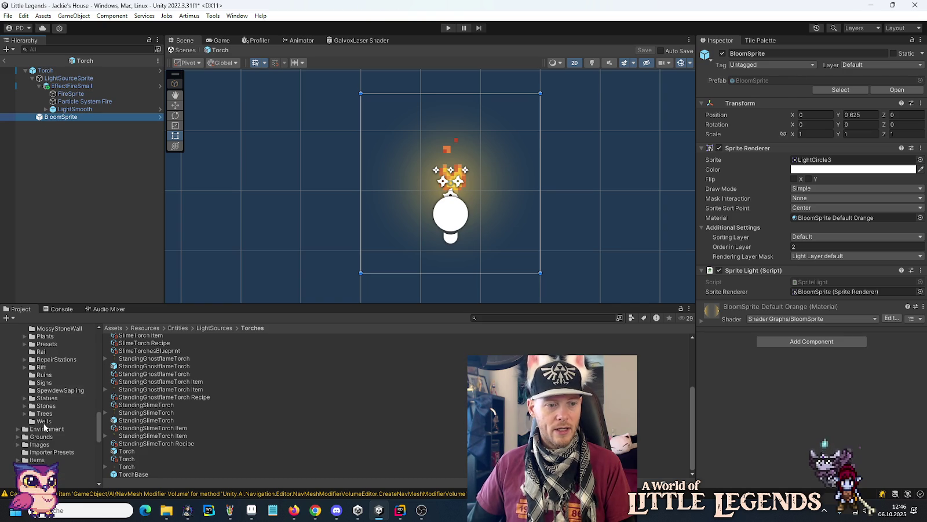
scroll(47, 434, down, 5)
click(37, 438)
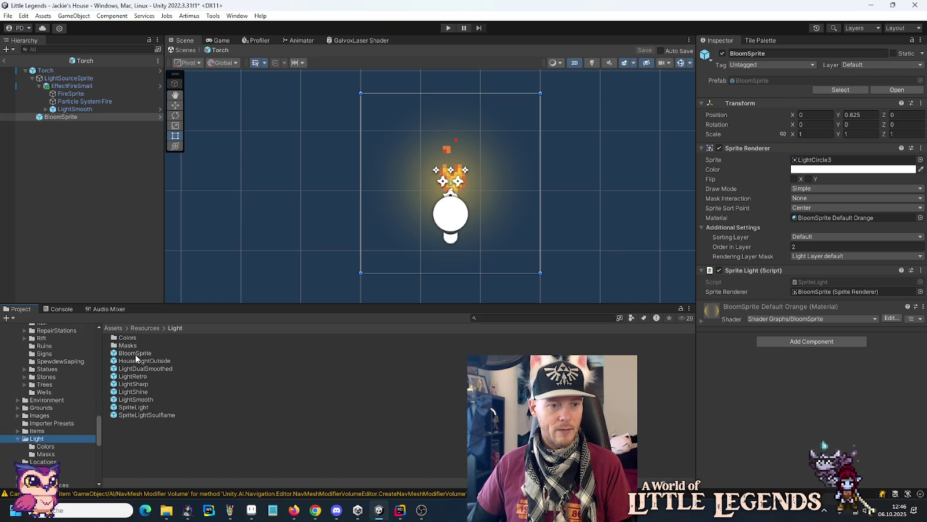
scroll(58, 397, up, 6)
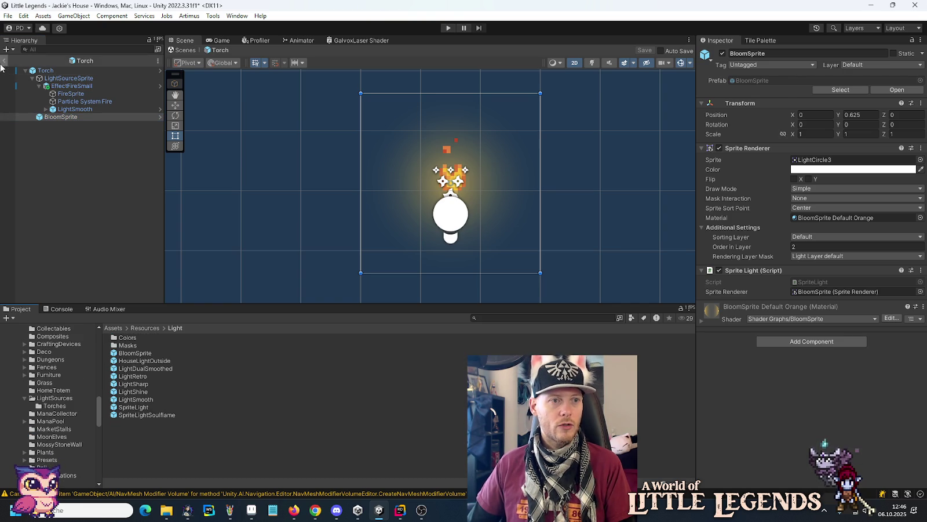
Step: Leave the Torch prefab, reopen the Galvox prefab and select GalvoxLaser Impact
scroll(42, 420, up, 10)
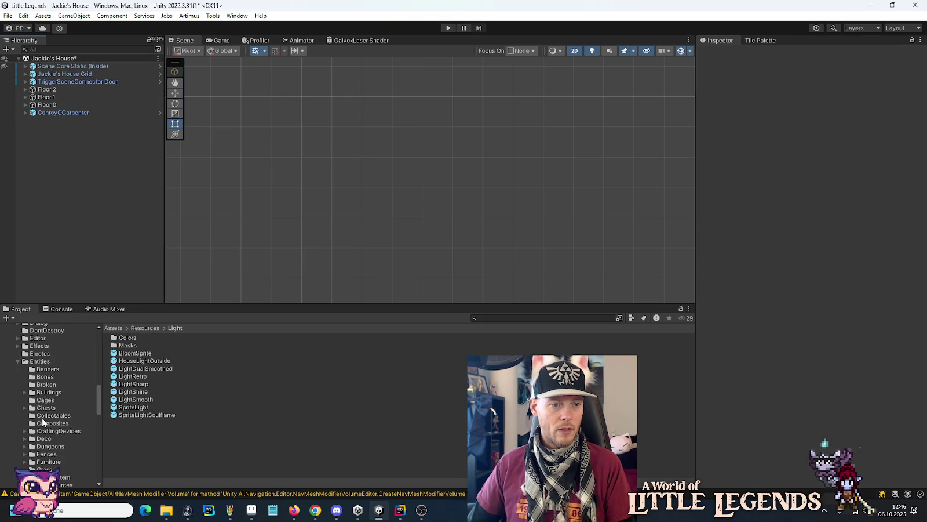
scroll(54, 363, up, 5)
click(52, 354)
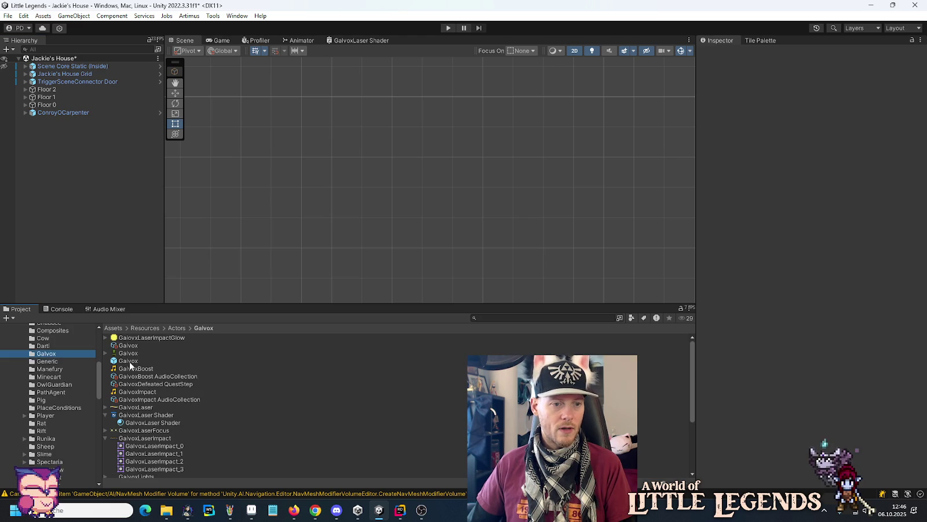
double_click(128, 360)
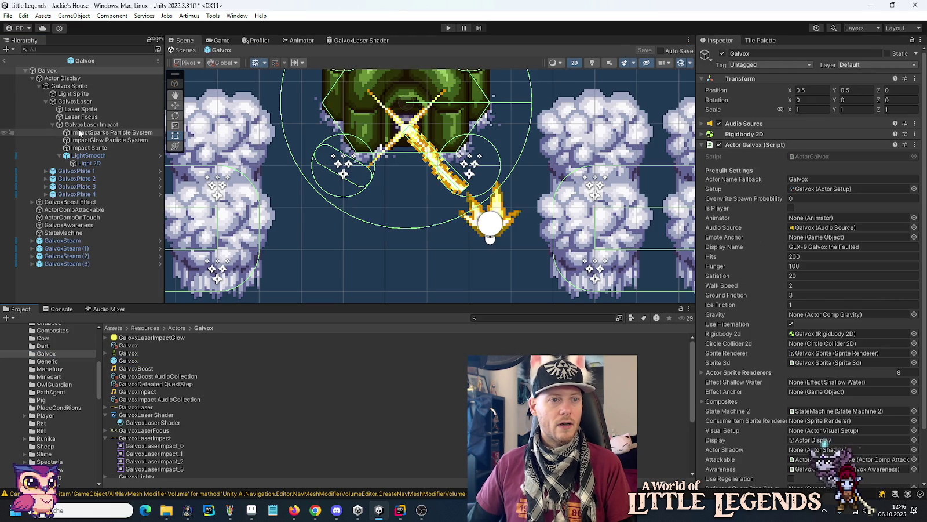
click(87, 125)
Step: From the Light folder, add a BloomSprite under GalvoxLaser Impact
scroll(52, 437, down, 5)
scroll(52, 435, down, 10)
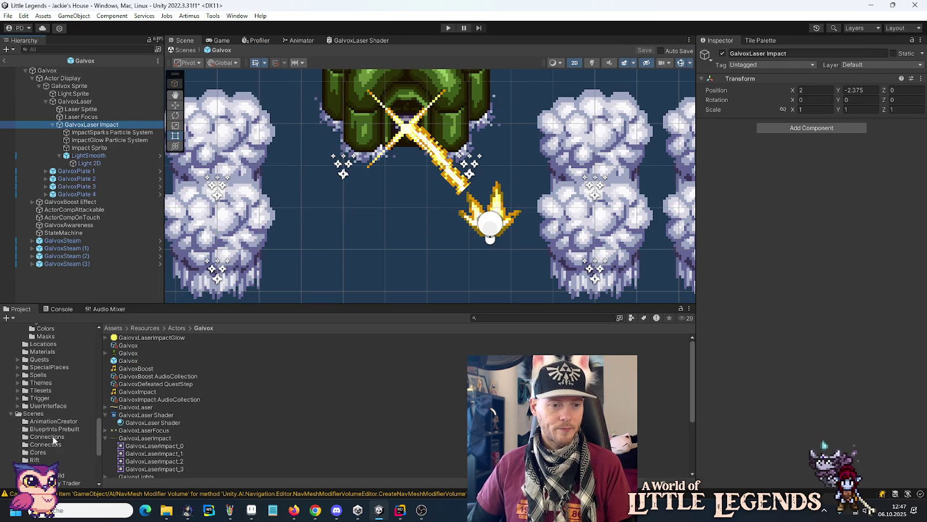
scroll(32, 358, up, 5)
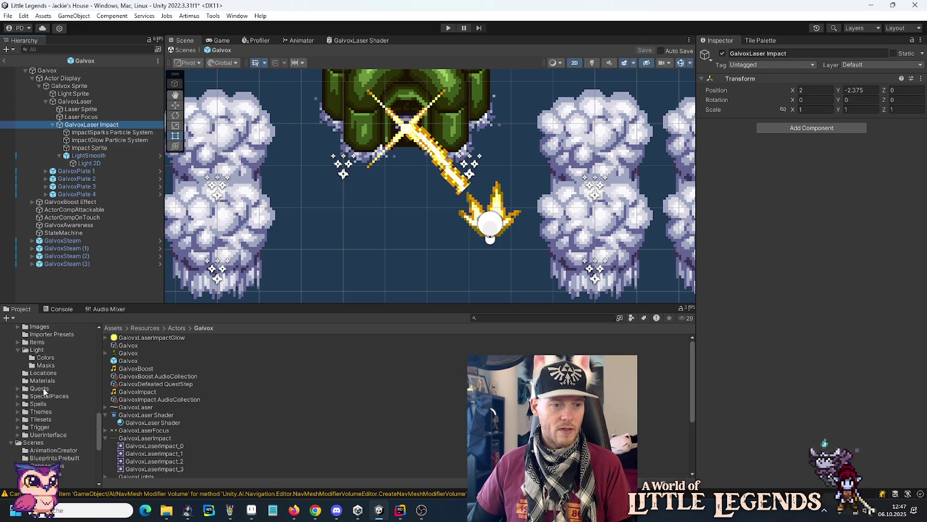
click(27, 351)
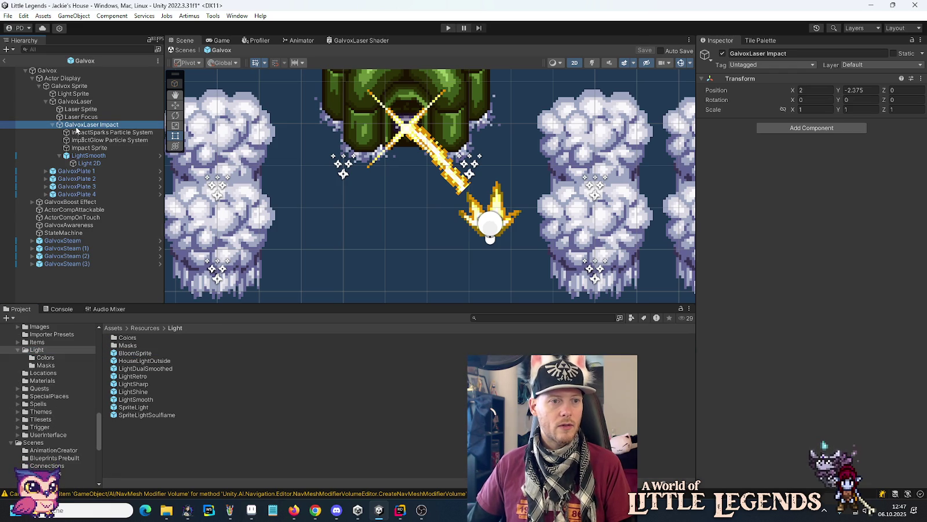
drag(79, 126, 79, 127)
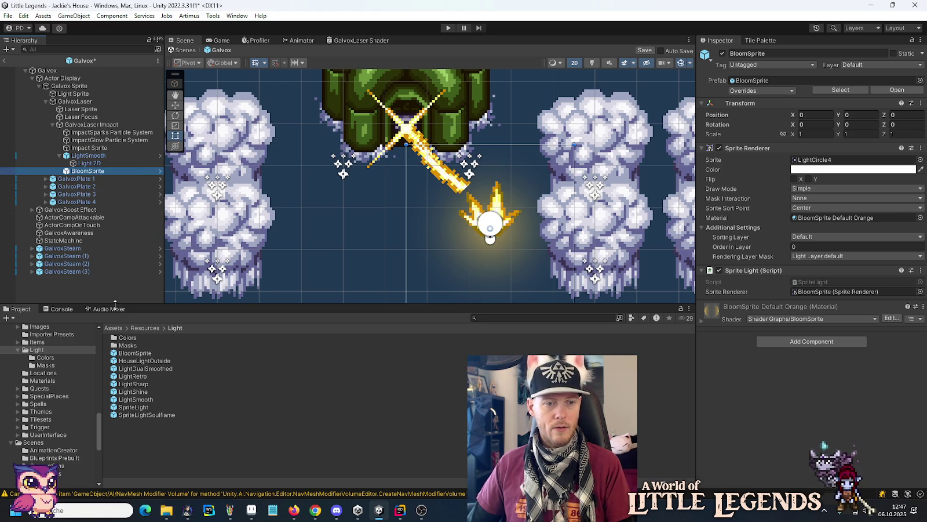
Step: Add a BloomSprite under Laser Focus, switch its sprite to LightCircle3, and enter Play mode
click(133, 353)
drag(132, 354, 87, 119)
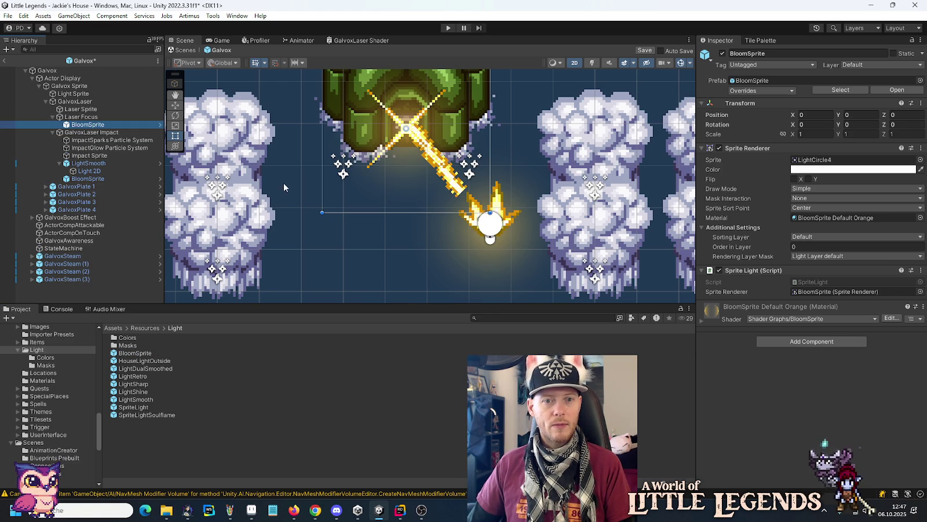
click(920, 160)
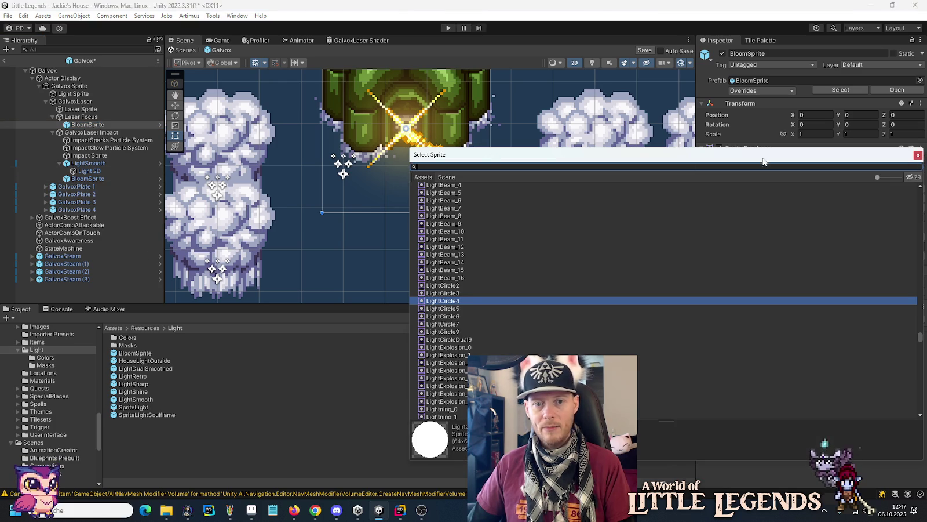
double_click(448, 285)
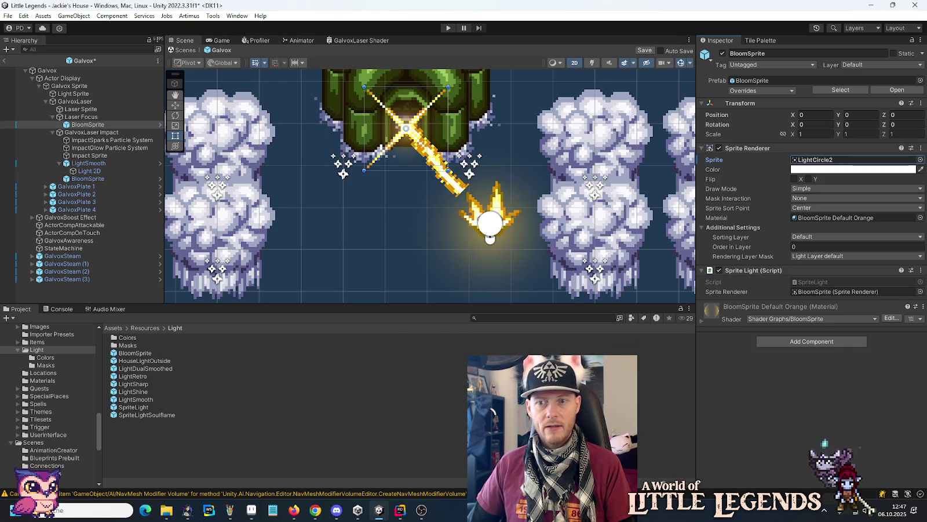
click(920, 160)
double_click(451, 304)
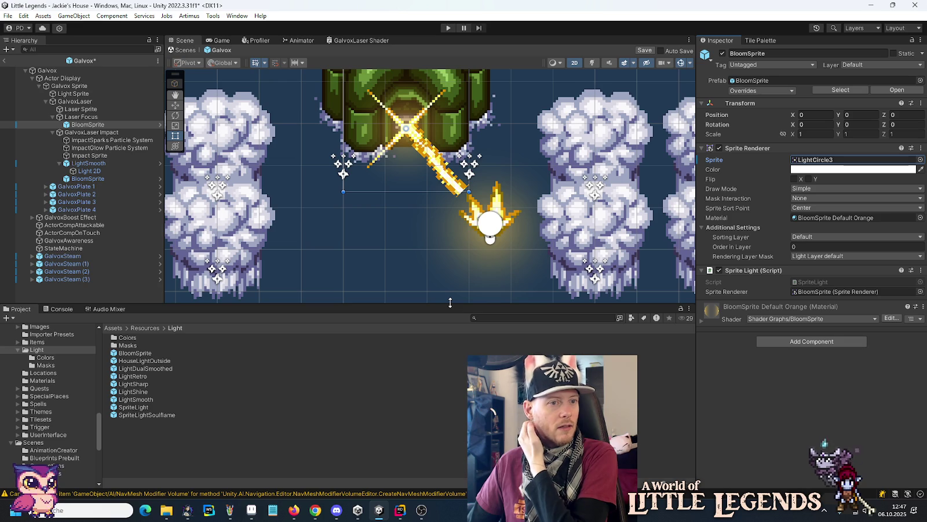
click(448, 28)
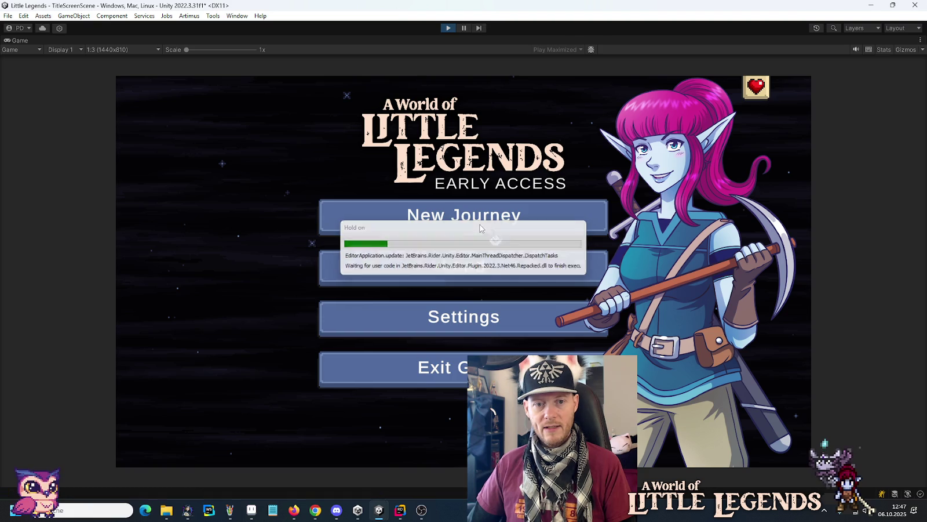
Step: Load the first save slot, watch the glowing laser in the Lunari Palace fight, then stop
click(468, 260)
click(409, 238)
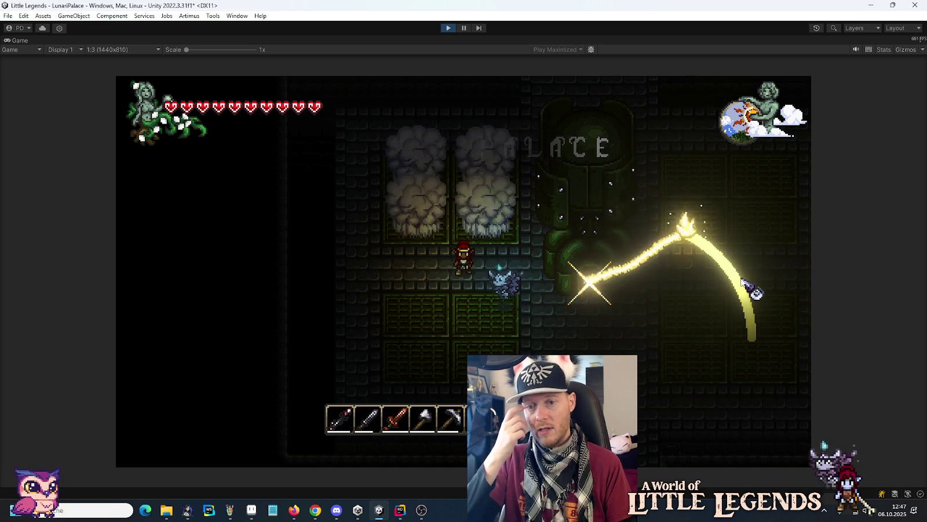
click(445, 27)
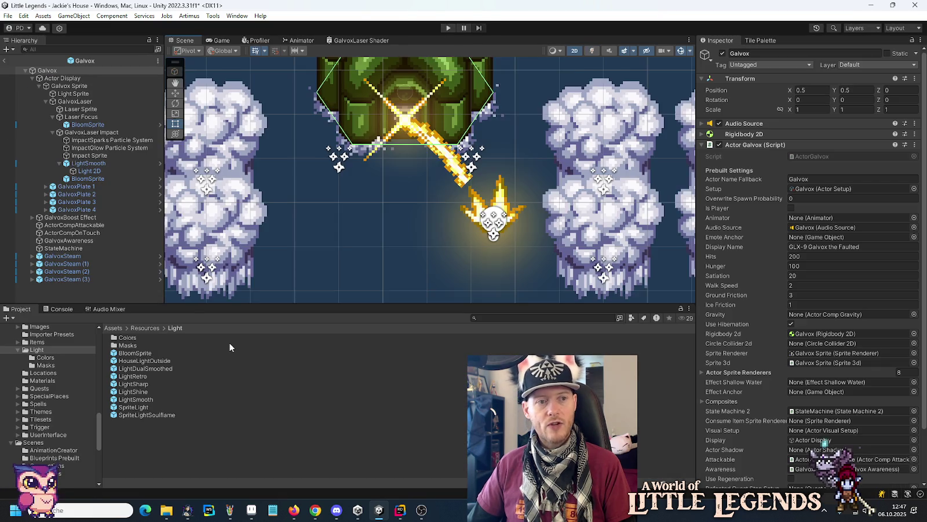
Step: Set the GalvoxLaser Impact LightSmooth Light 2D outer radius to 3
click(107, 170)
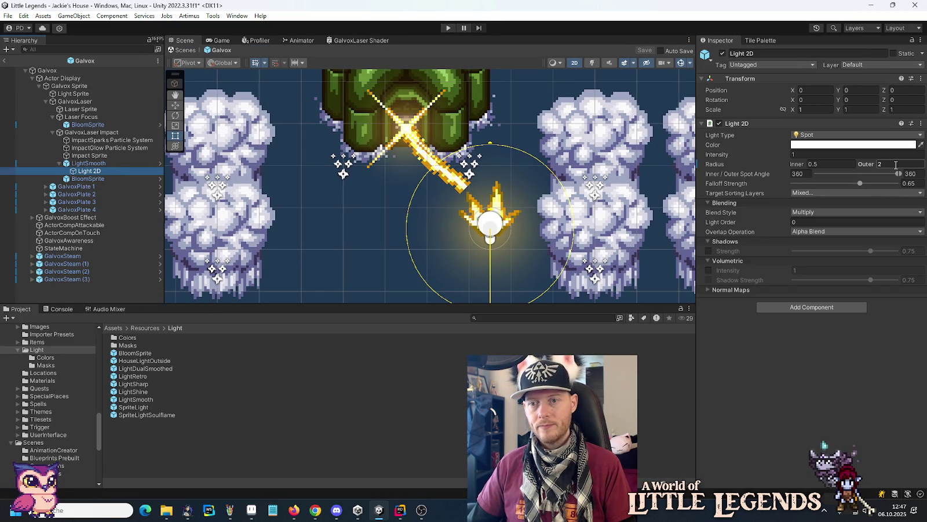
text(3)
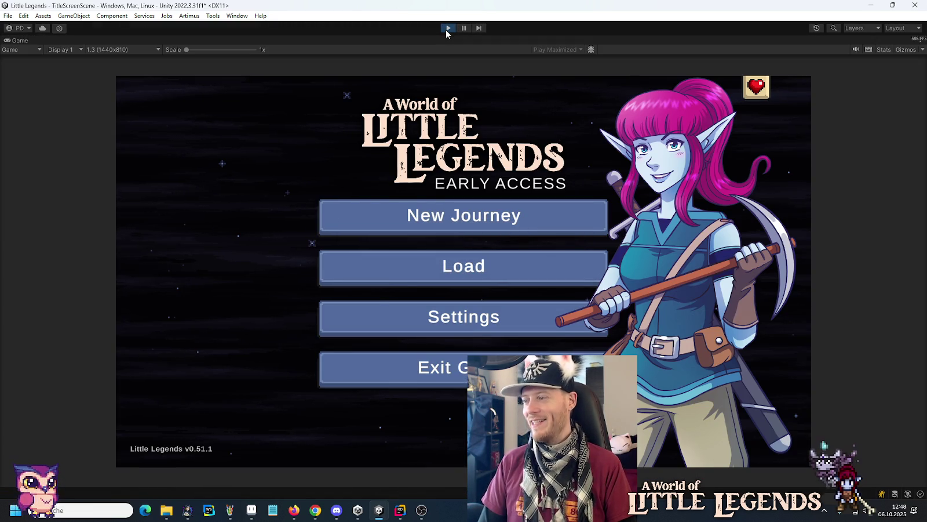
Step: Load the first save, test the wider impact glow against the boss, then exit Play mode
click(531, 278)
click(379, 227)
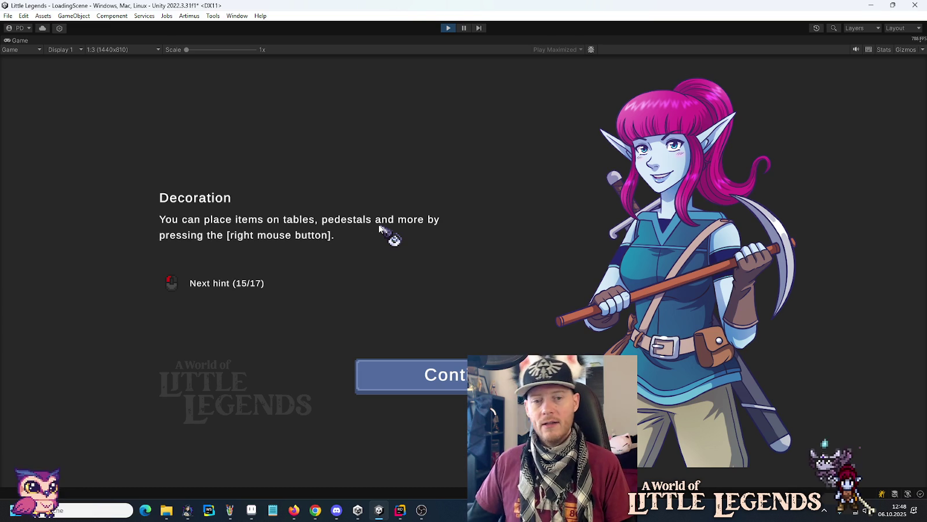
click(400, 379)
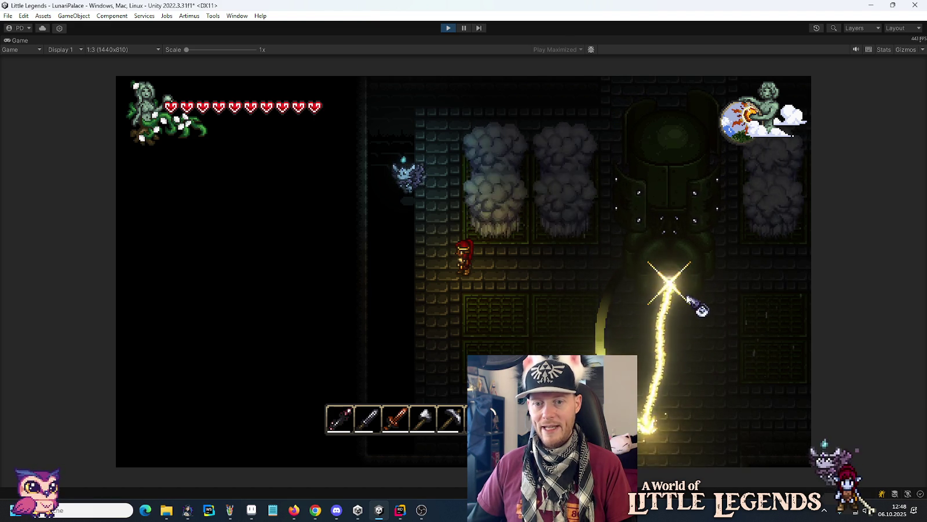
click(448, 27)
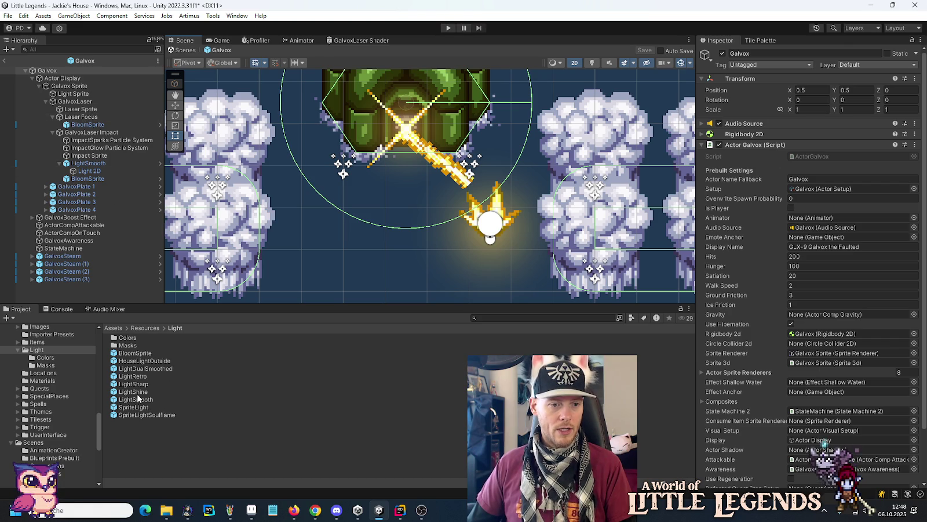
Step: Add a LightSmooth light under Laser Focus and set its Light 2D outer radius to 2.5
mouse_move(89, 122)
mouse_down()
mouse_move(89, 132)
mouse_move(88, 124)
mouse_up()
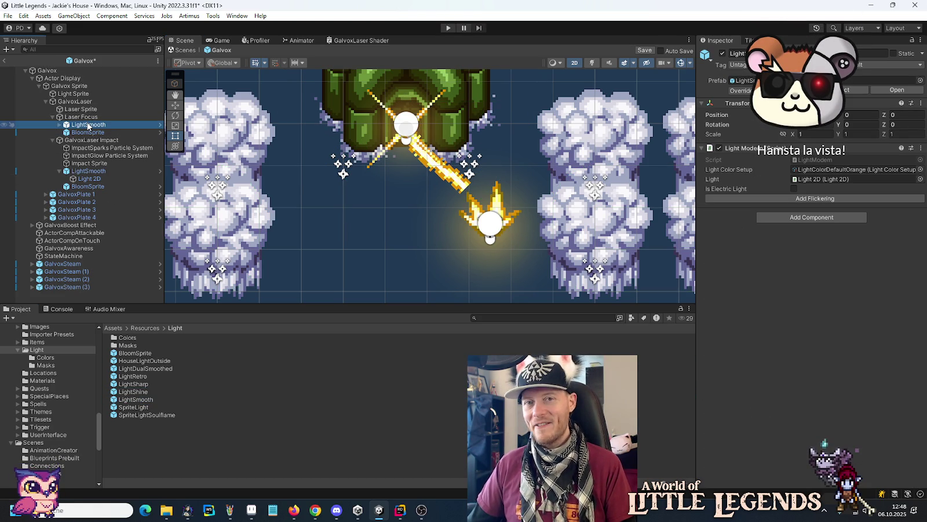
click(59, 124)
click(87, 132)
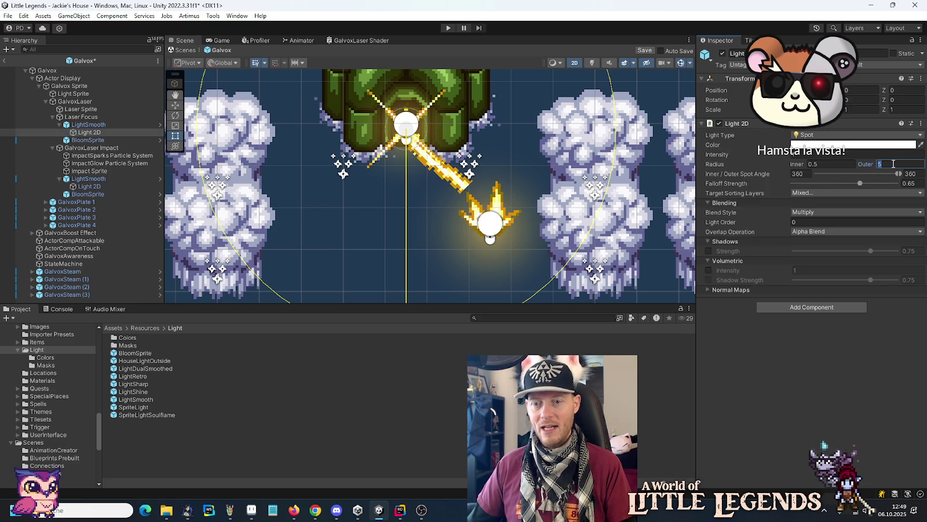
text(2.5)
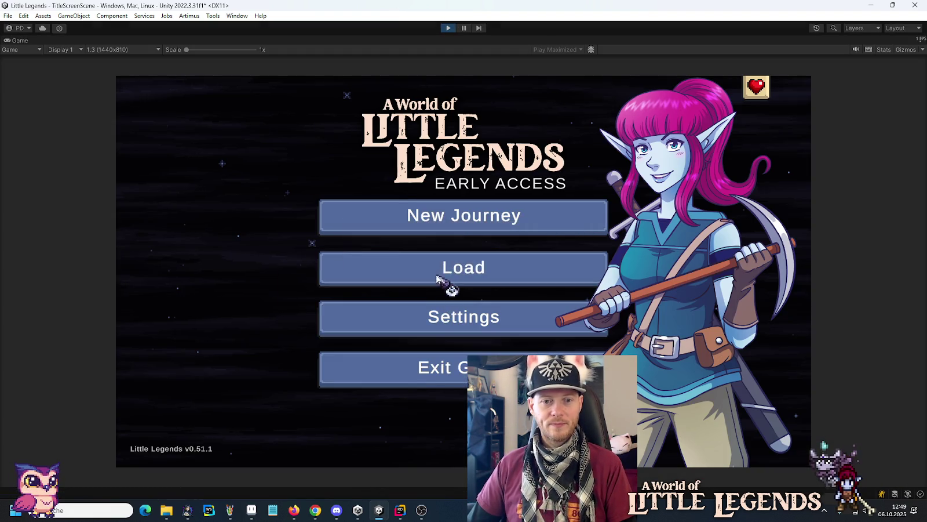
Step: Load the first save slot and continue past the loading screen into the game
click(450, 278)
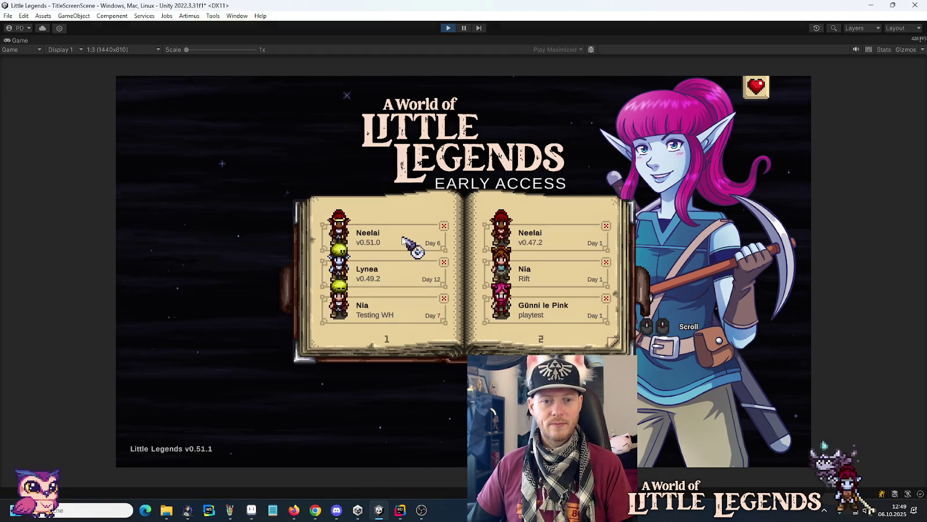
click(404, 238)
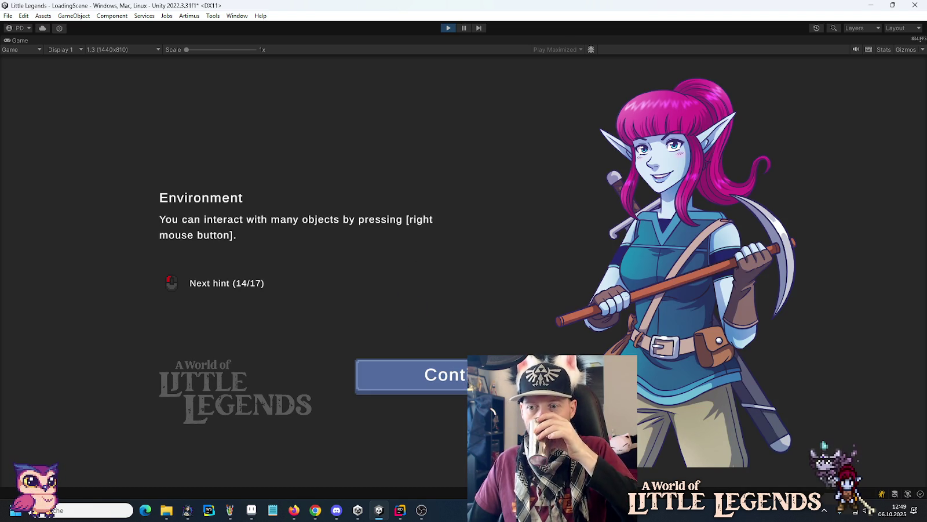
key(Return)
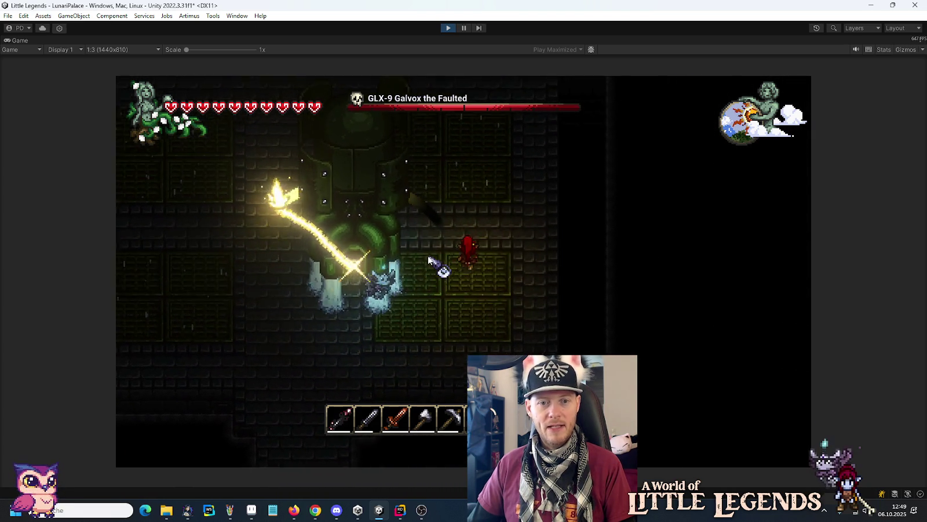
Step: Move the player with WASD around the Galvox boss, dodging the laser
key(w)
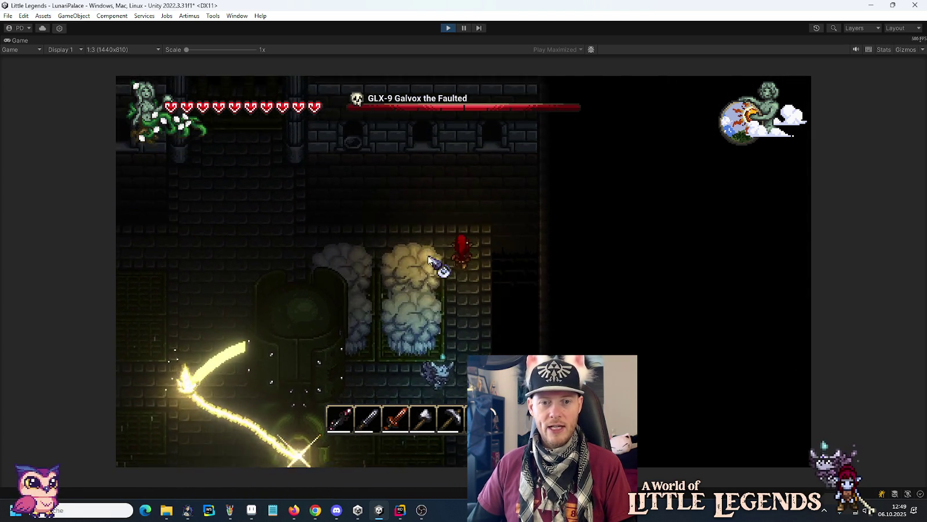
key(a)
key(s)
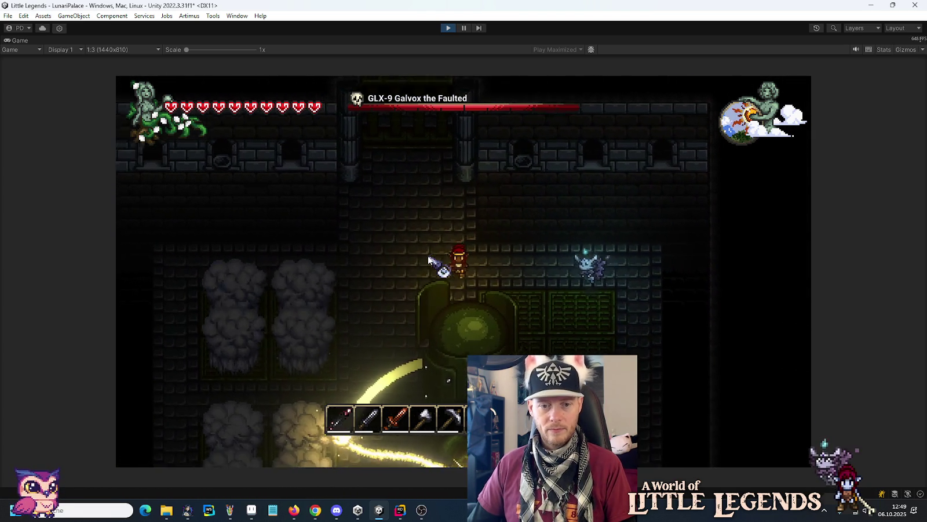
key(s)
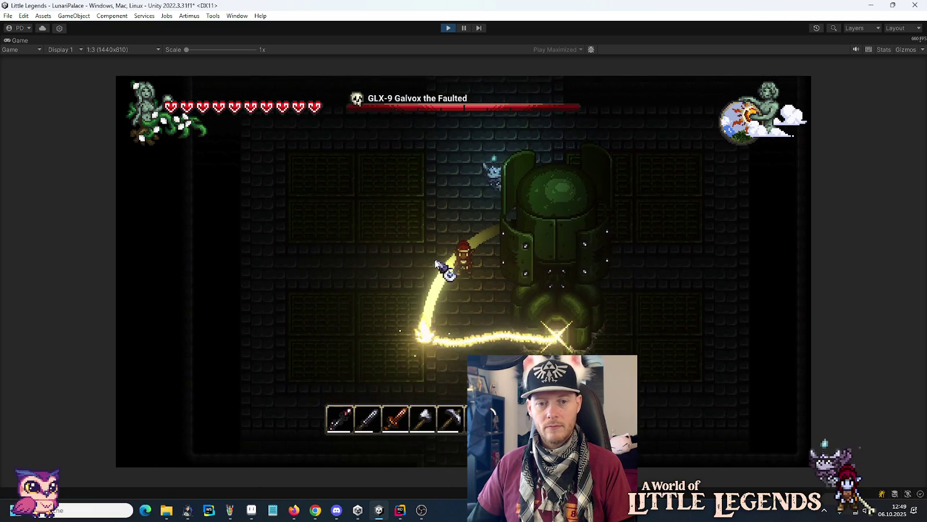
key(a)
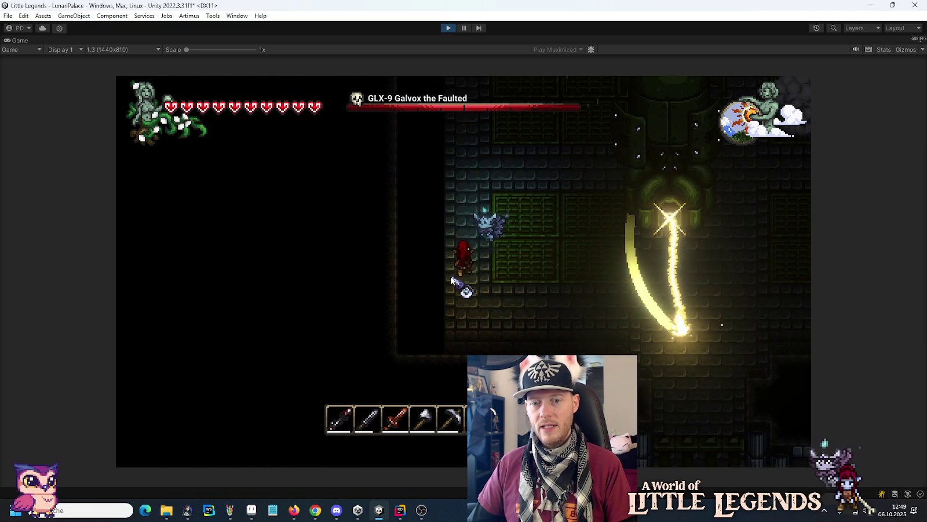
key(w)
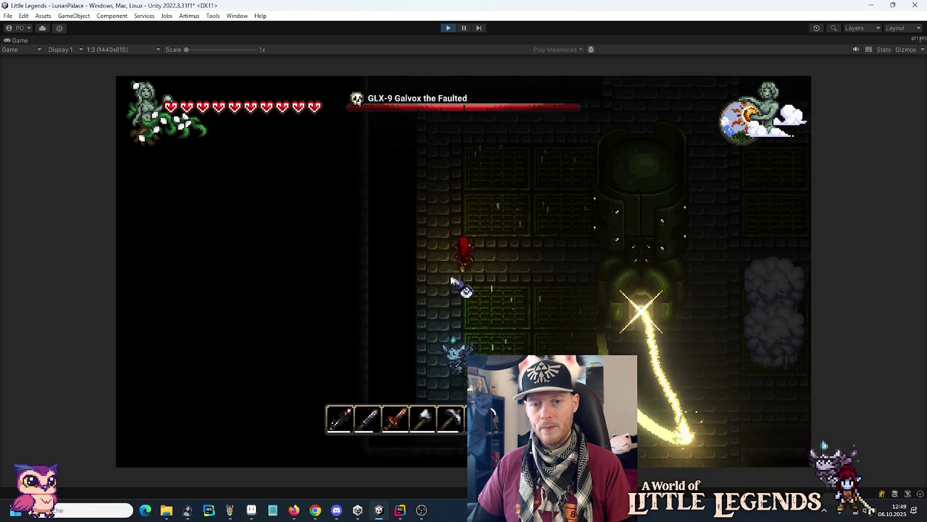
key(s)
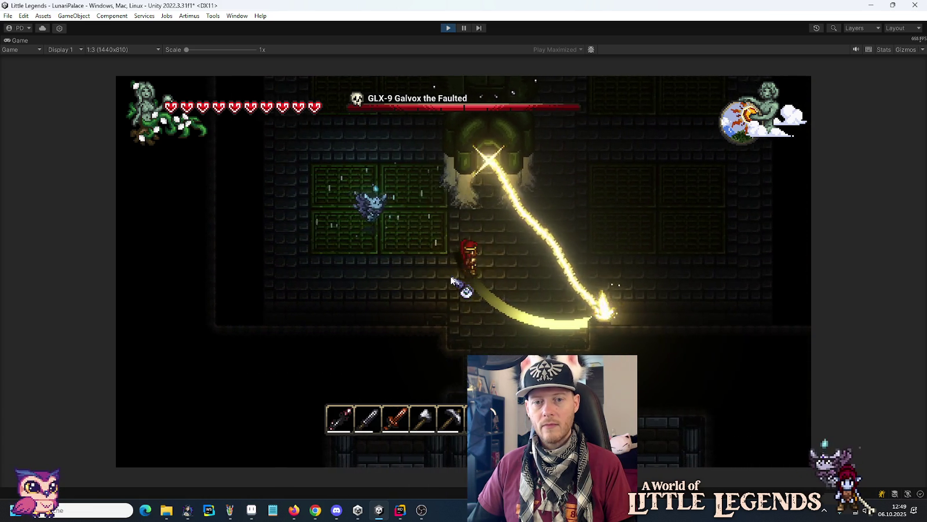
key(d)
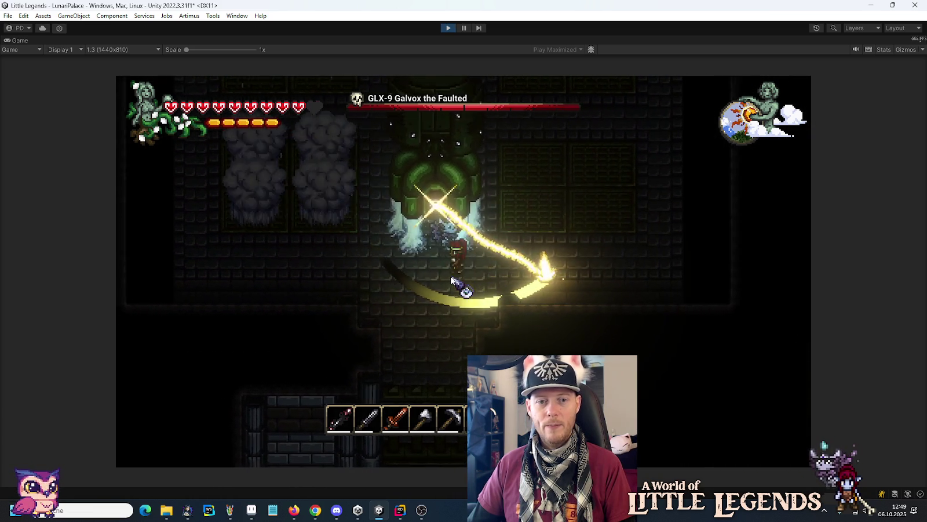
key(w)
key(a)
key(w)
key(a)
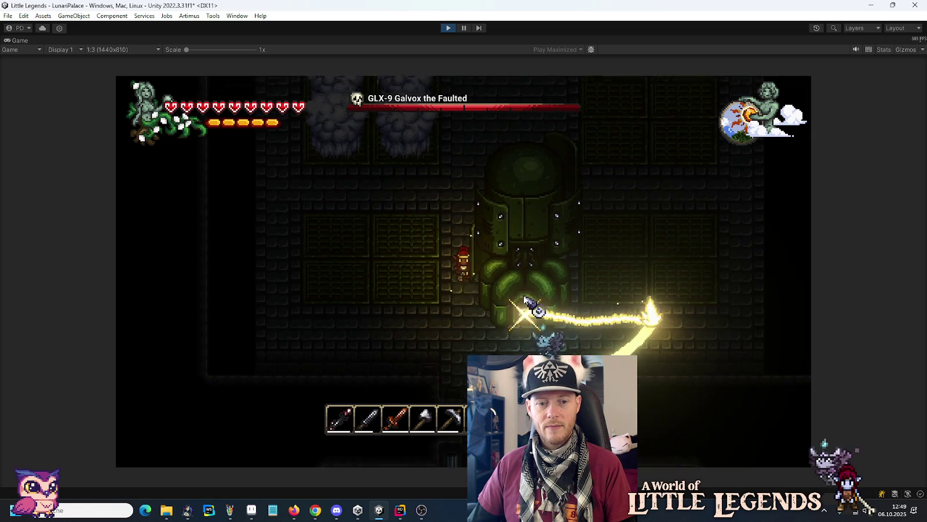
key(d)
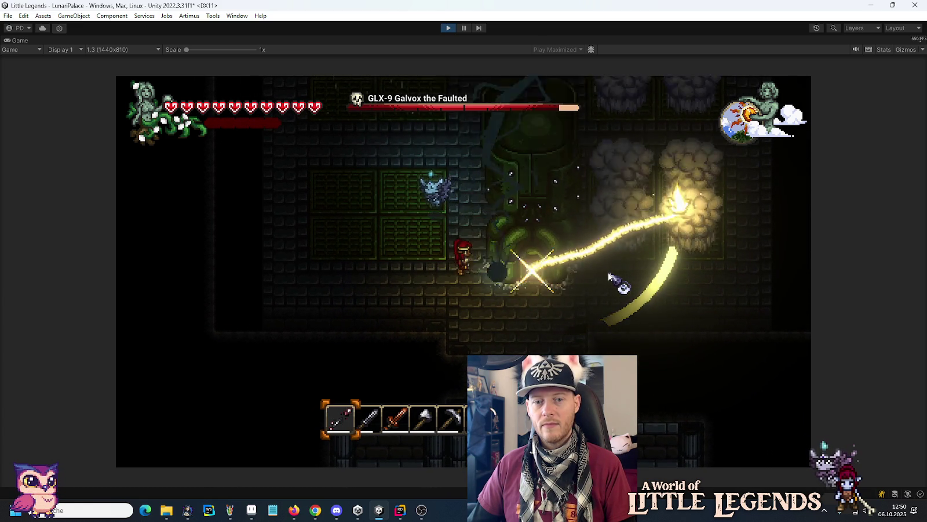
key(w)
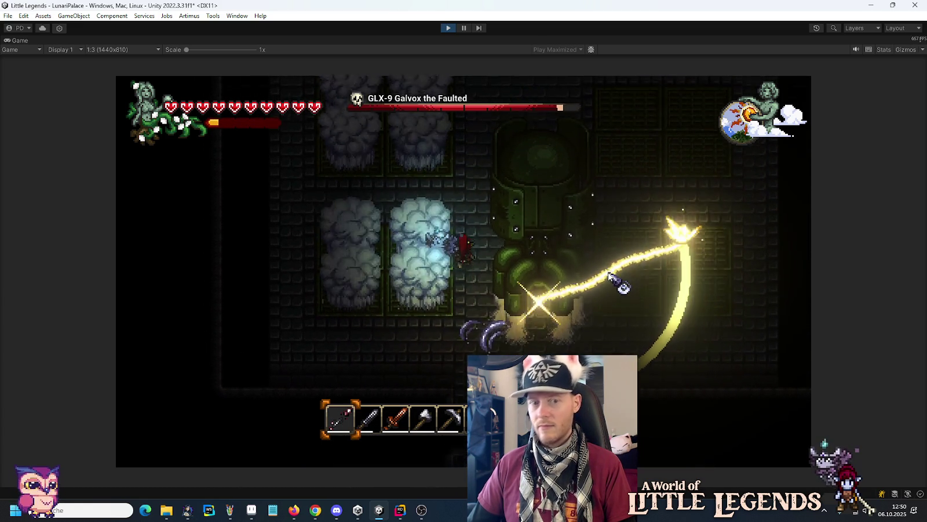
key(s)
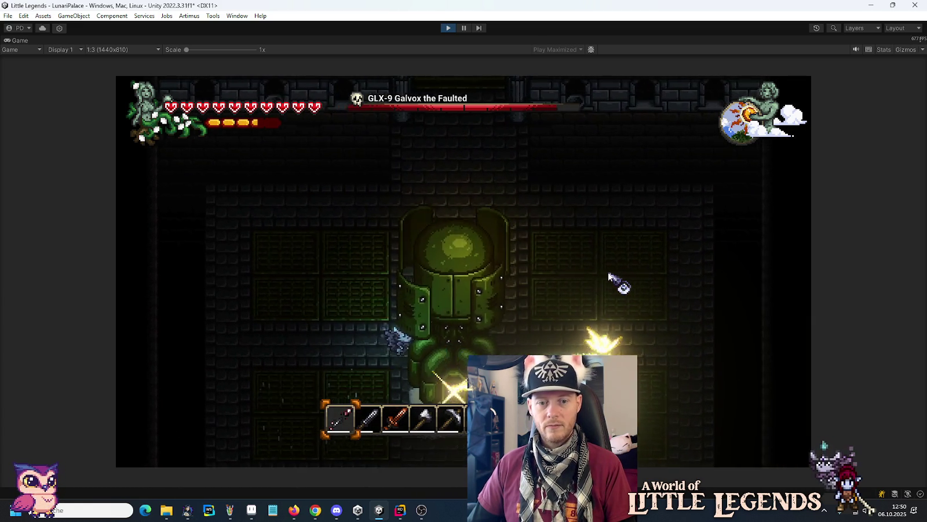
key(d)
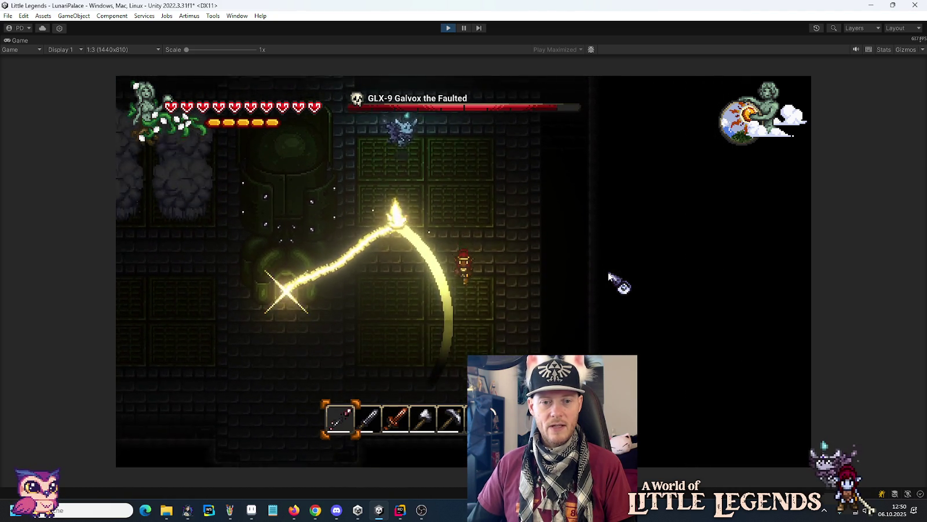
key(s)
key(a)
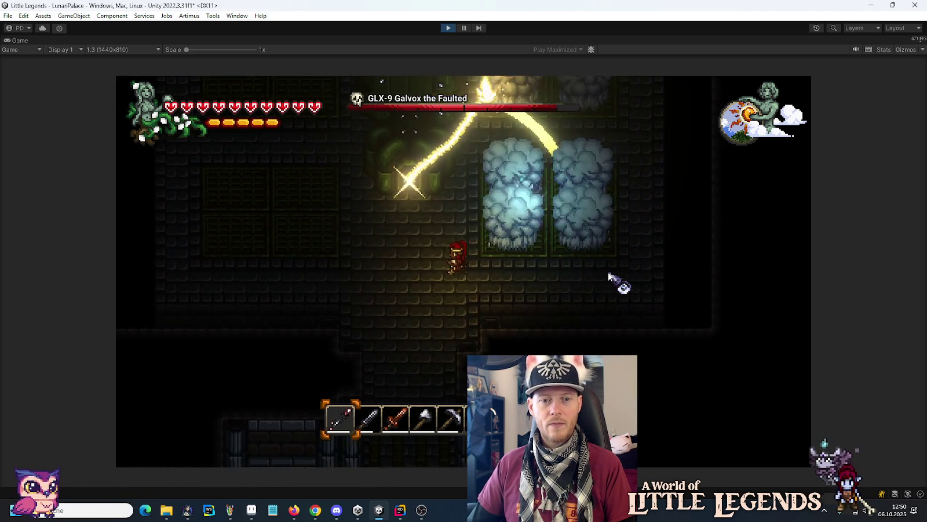
key(d)
key(d)
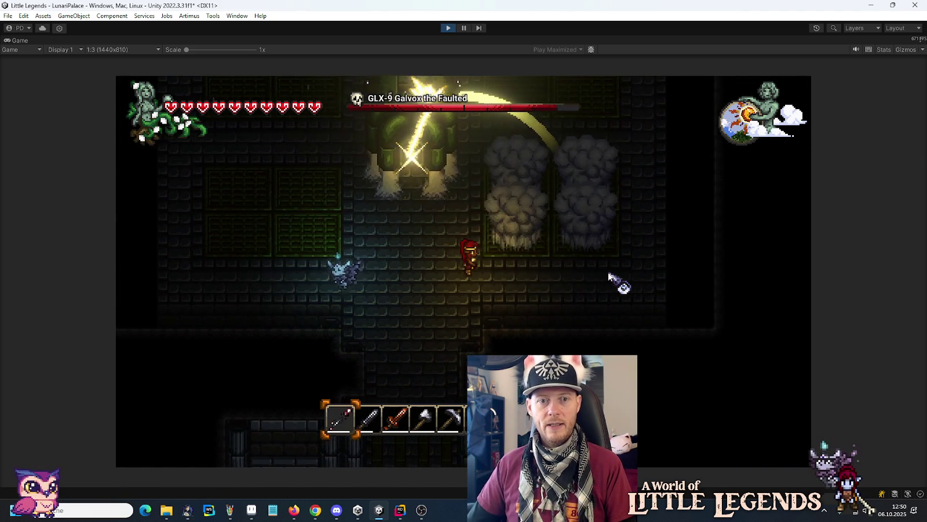
key(d)
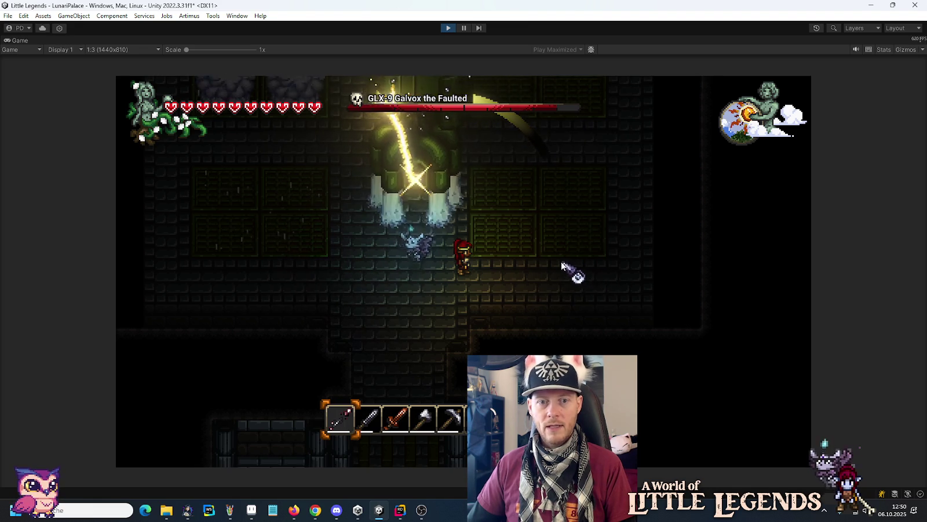
key(d)
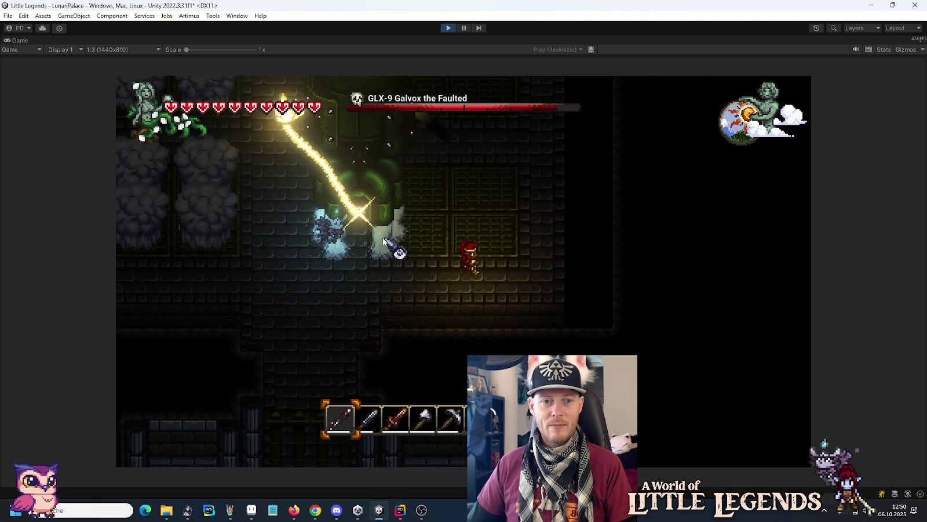
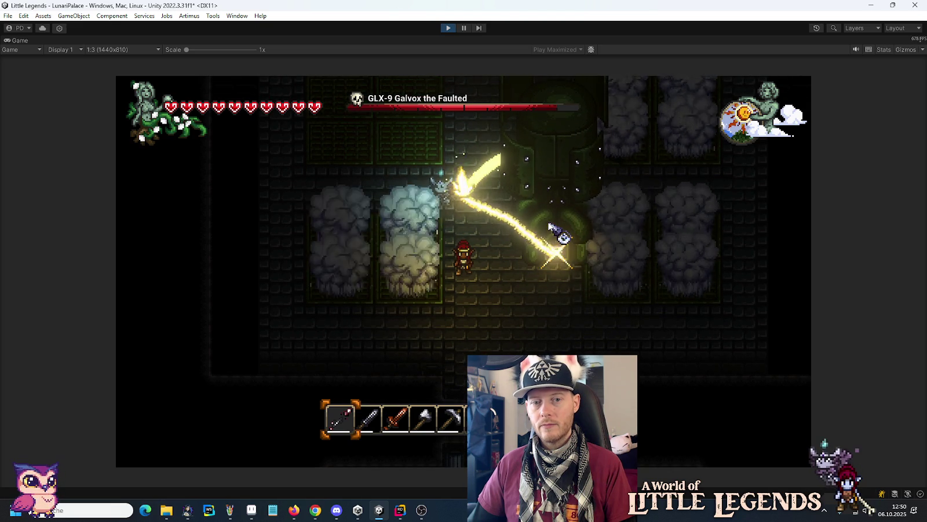
Step: Stop the Galvox boss-fight playtest and switch over to Aseprite
key(d)
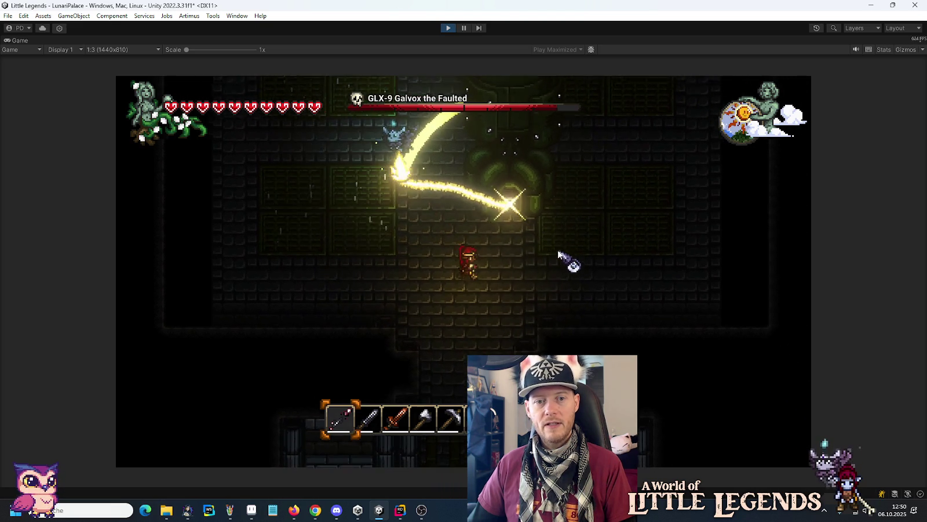
click(444, 27)
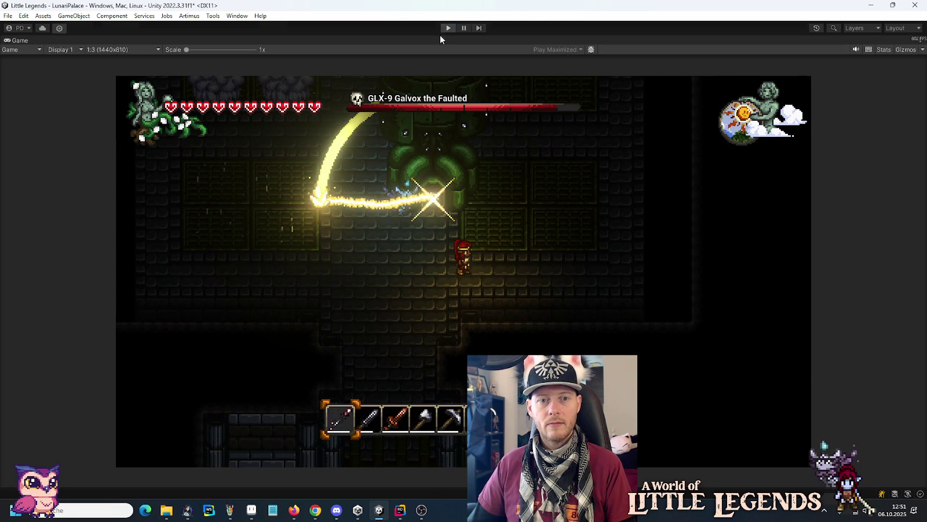
click(251, 510)
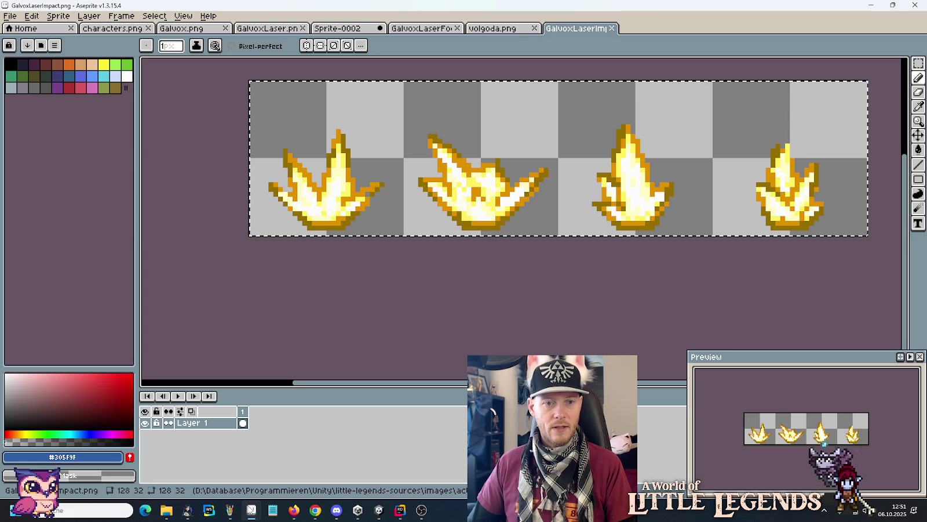
Step: Close the GalvoxLaserFocus, volgoda, Sprite-0002 (discarded unsaved), GalvoxLaser and GalvoxLaserImpact files
click(425, 30)
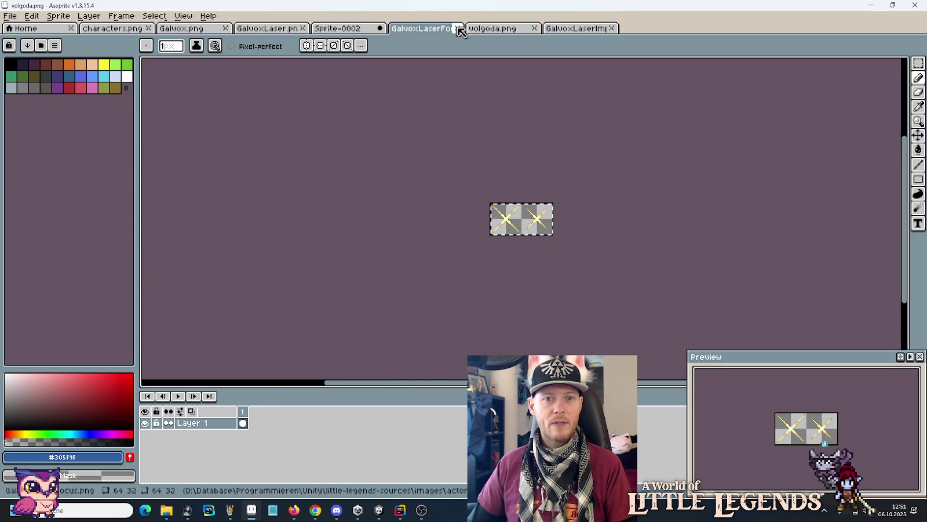
click(459, 28)
click(457, 29)
click(363, 31)
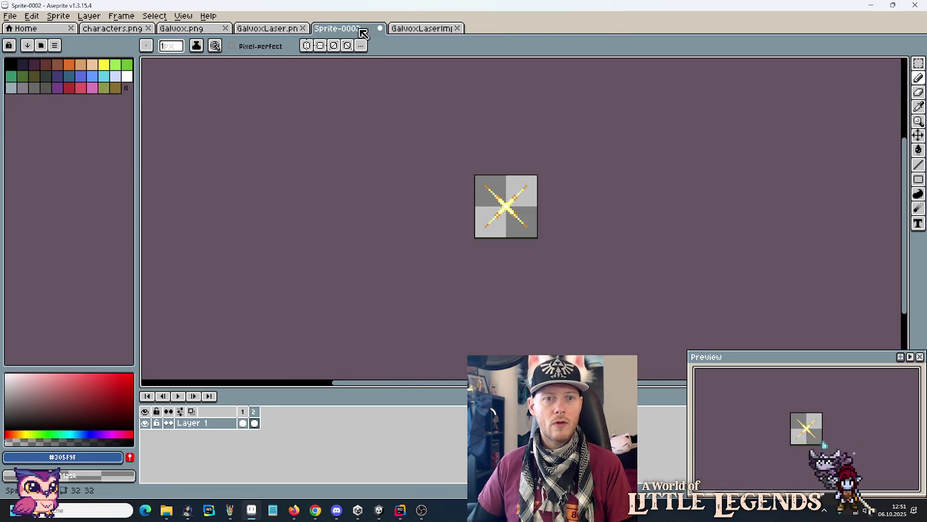
click(380, 29)
click(461, 279)
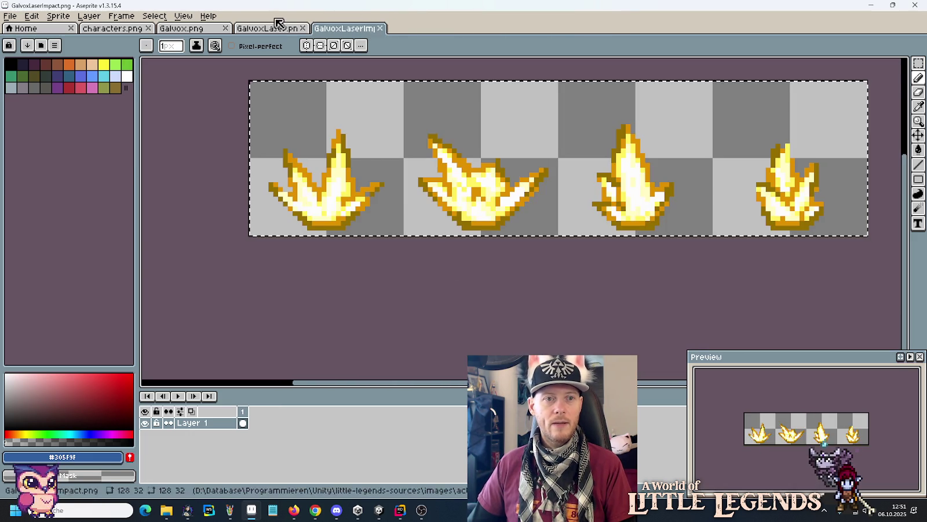
click(270, 29)
click(305, 28)
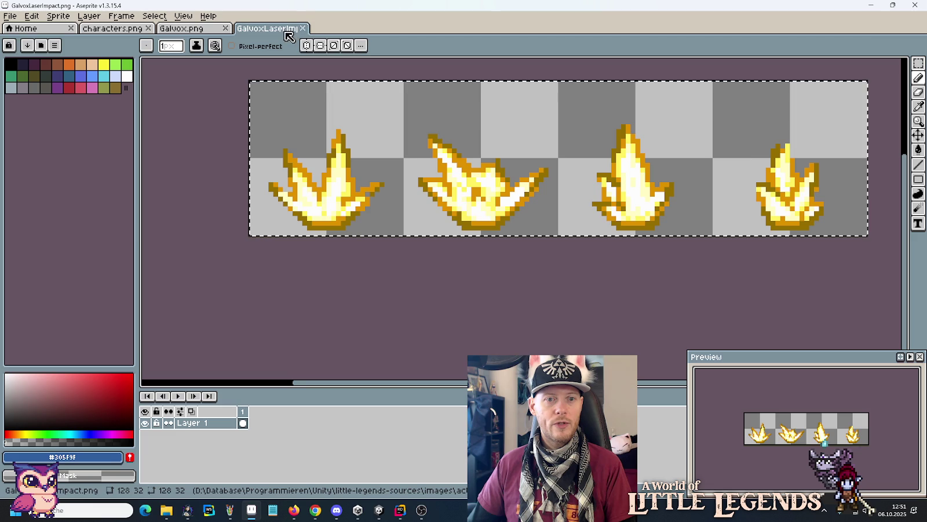
click(306, 31)
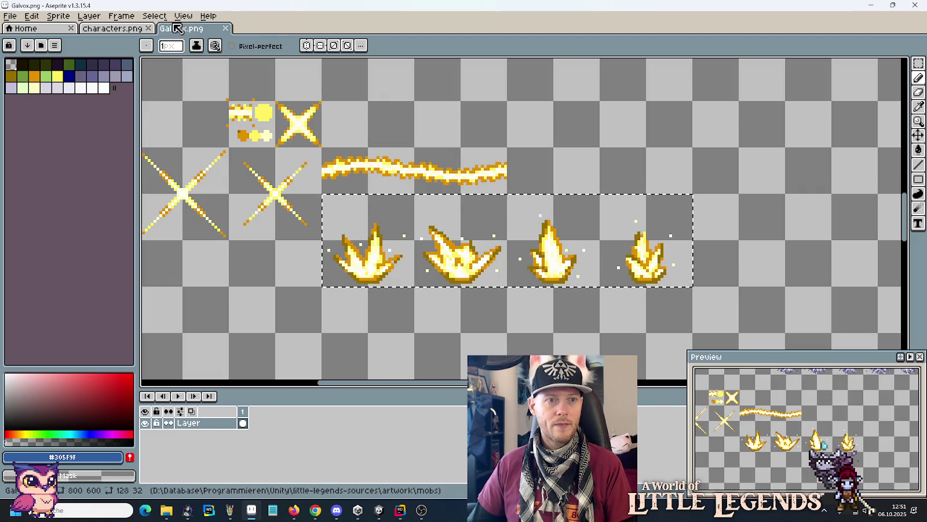
Step: Drag GalvoxLaserImpactGlow.png in from the galvox folder and save it
scroll(349, 143, down, 1)
scroll(350, 143, up, 2)
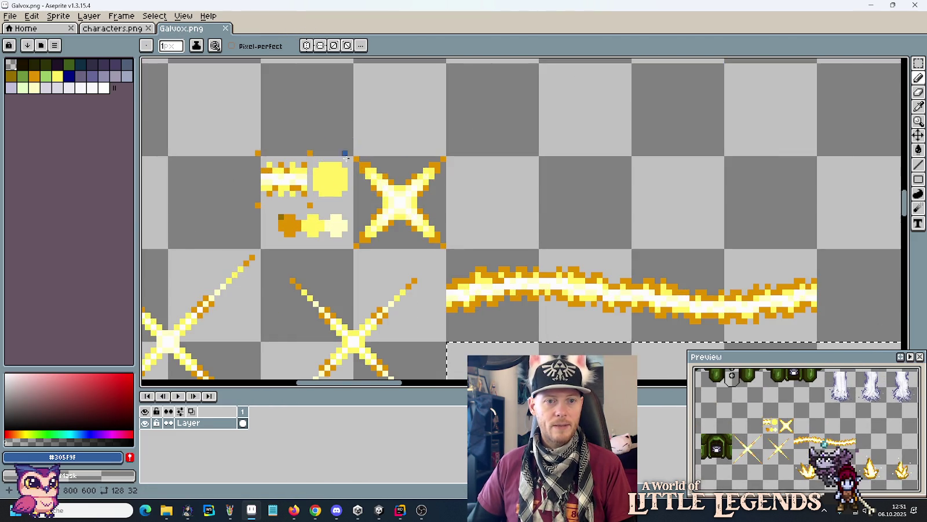
scroll(338, 173, up, 3)
scroll(339, 175, down, 2)
mouse_move(166, 510)
click(134, 469)
mouse_move(327, 180)
mouse_down()
mouse_move(382, 252)
mouse_move(806, 183)
mouse_move(653, 58)
mouse_up()
click(654, 58)
scroll(510, 238, up, 5)
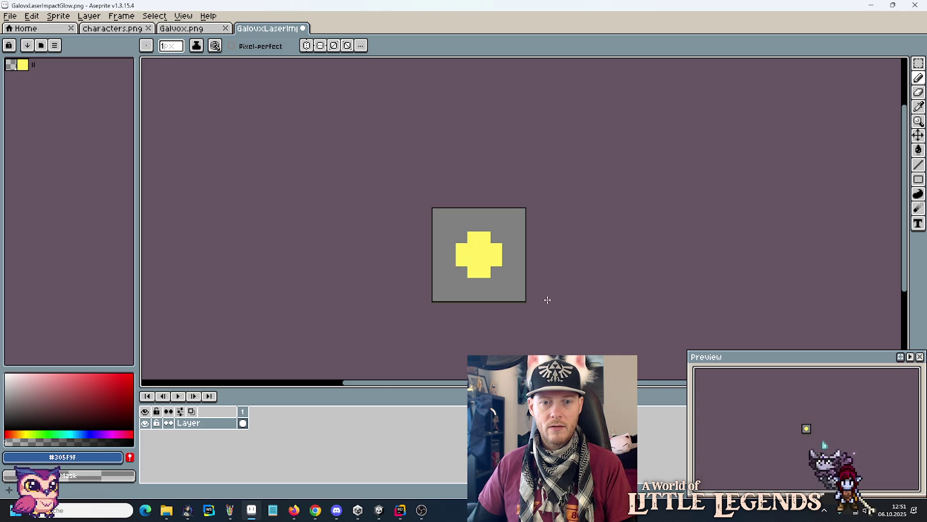
key(m)
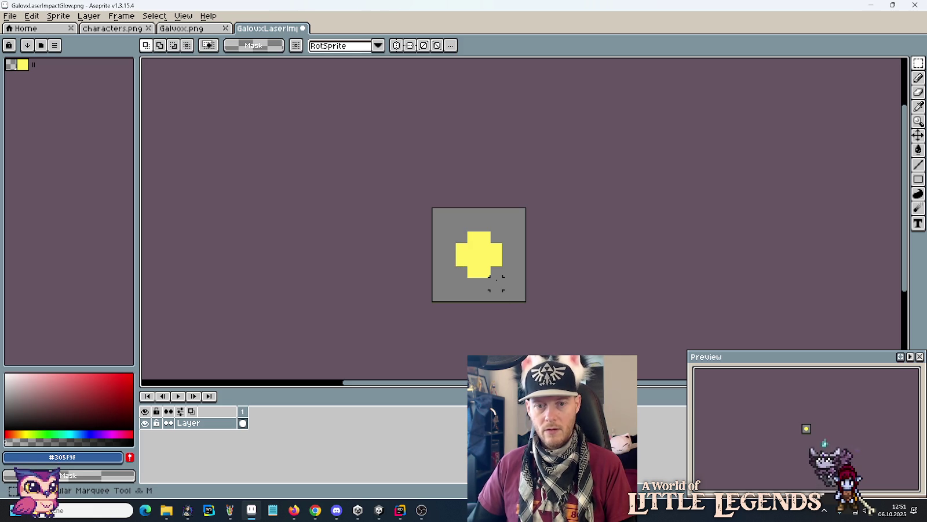
key(ctrl+s)
mouse_move(166, 511)
click(122, 458)
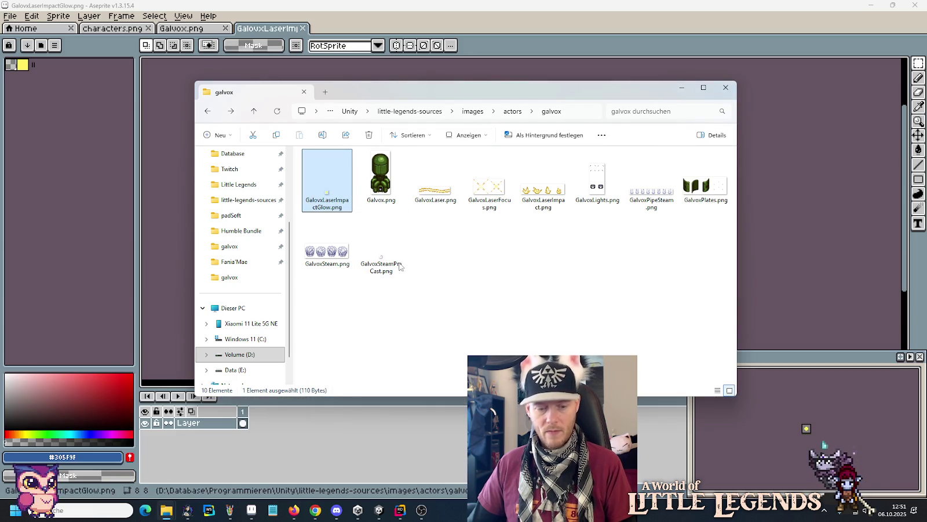
Step: Paste GalvoxLaserImpactGlow.png into the Unity Galvox assets folder, replacing the old file
click(220, 464)
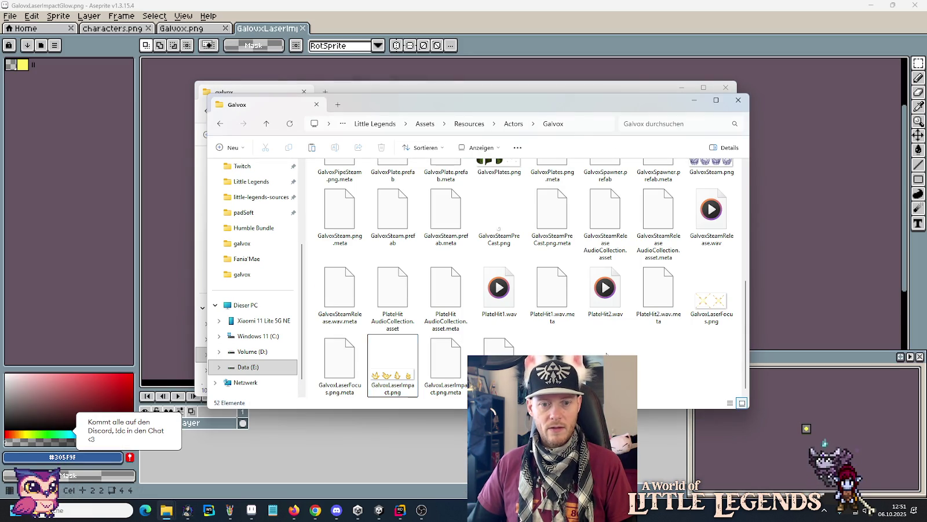
key(ctrl+v)
click(464, 186)
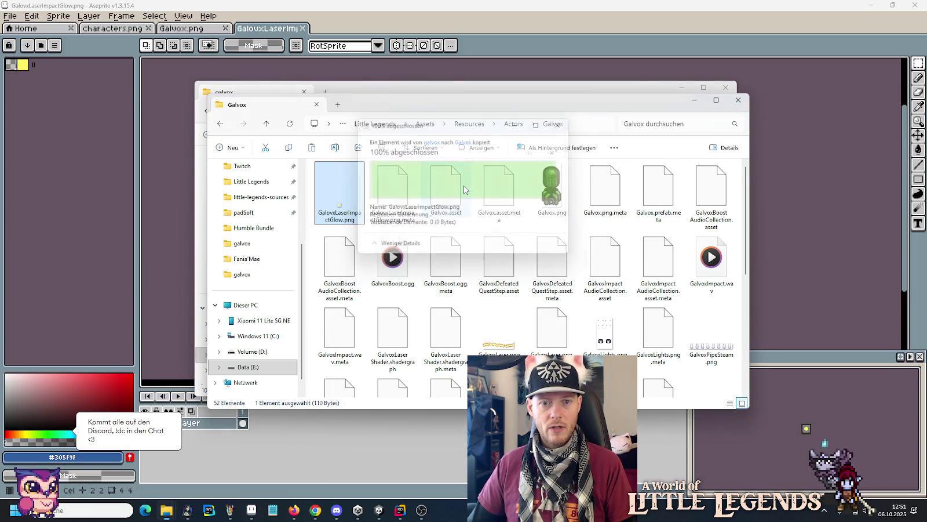
click(379, 510)
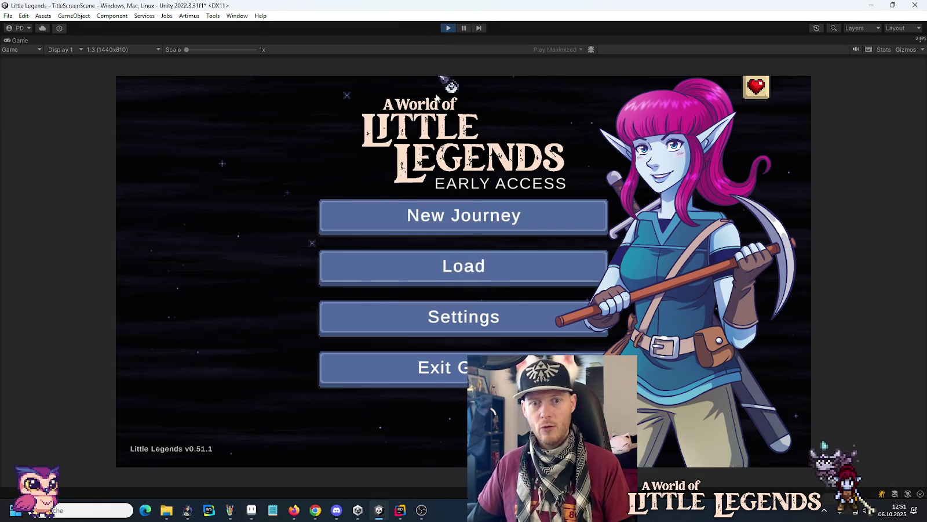
Step: Load a save game and walk the player into the Galvox boss arena
click(478, 270)
click(413, 238)
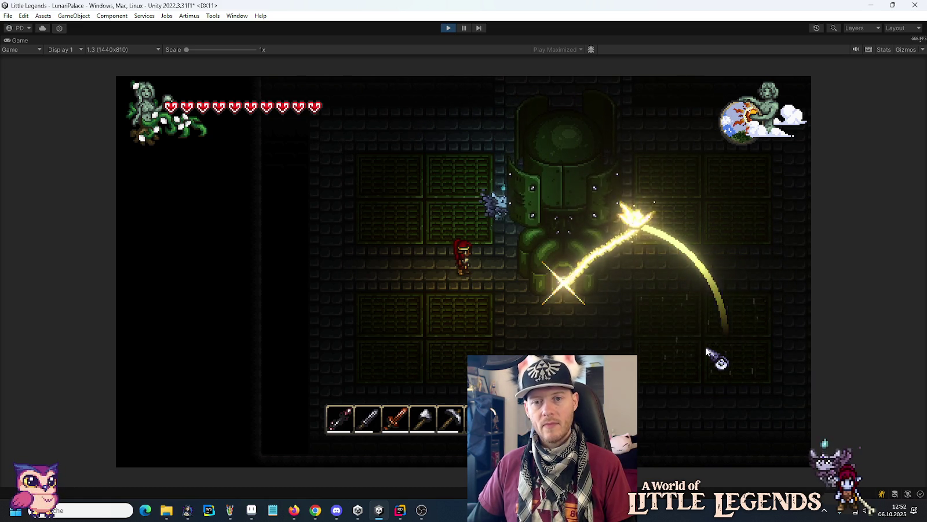
key(d)
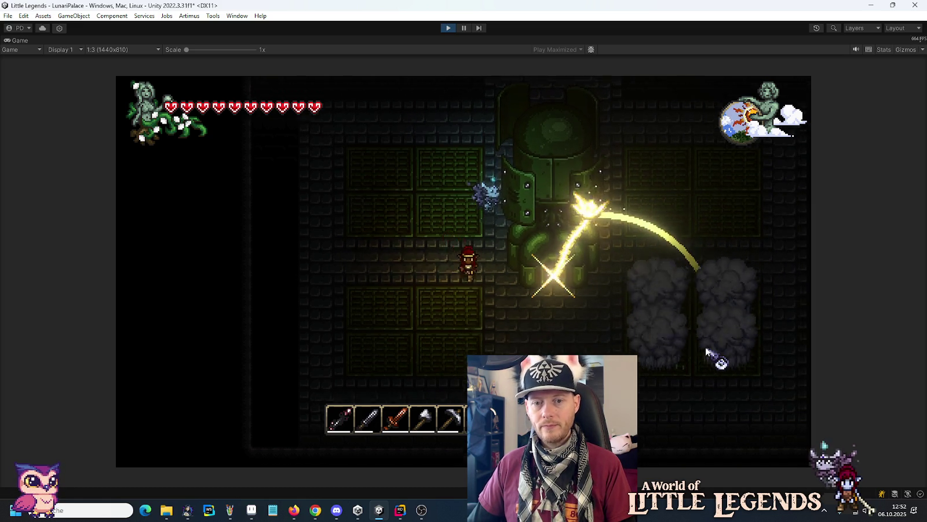
key(d)
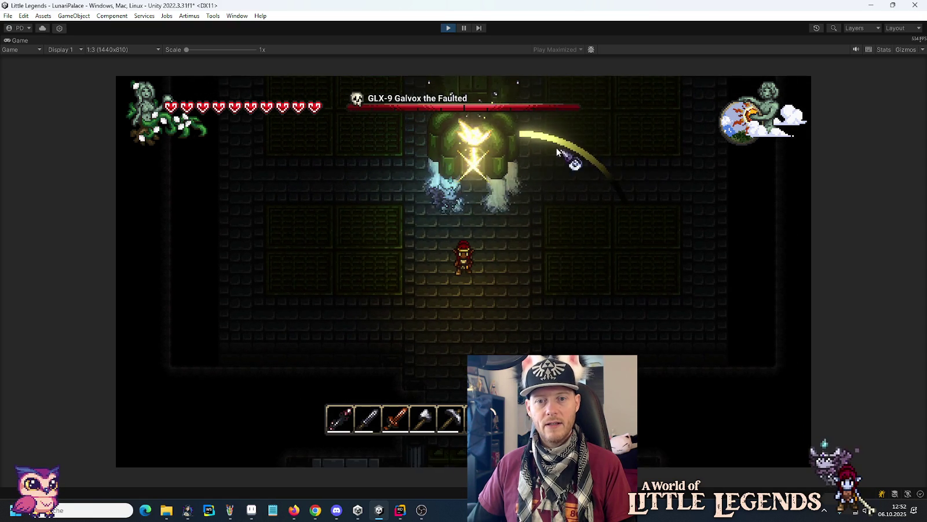
key(d)
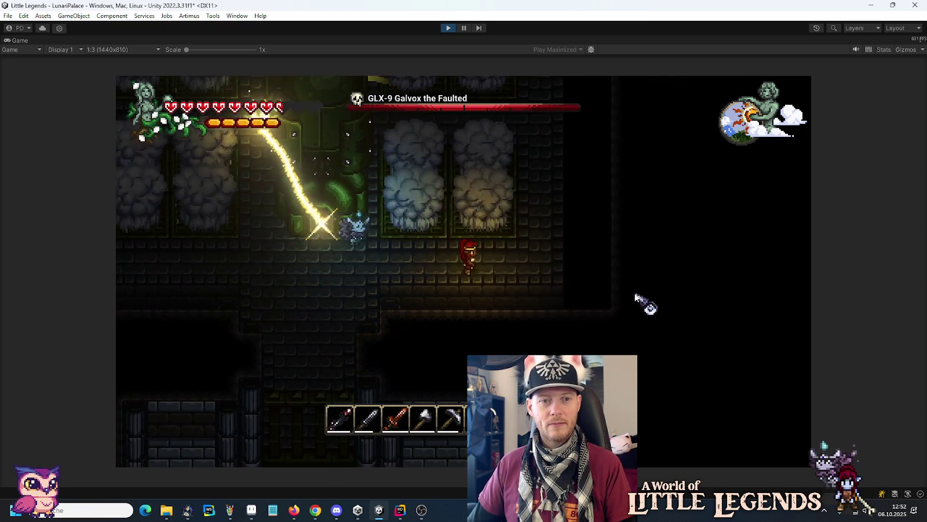
key(d)
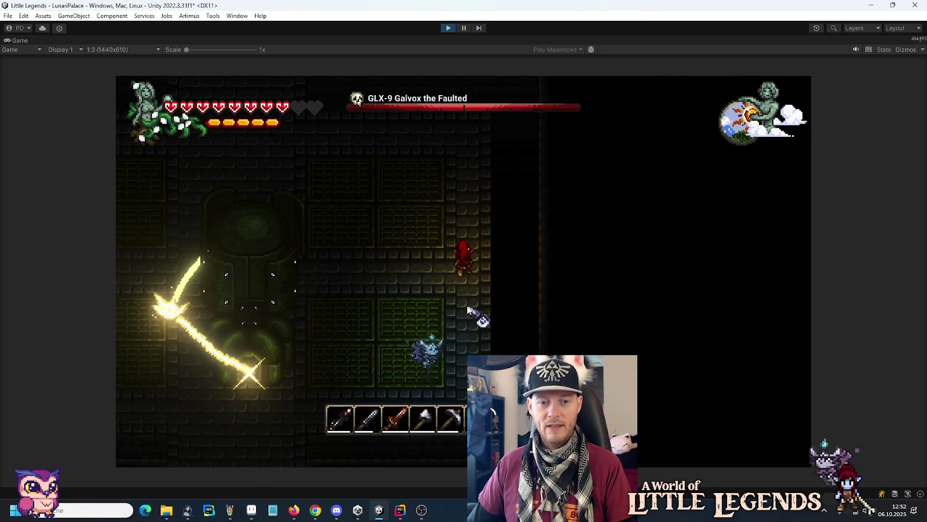
key(a)
key(1)
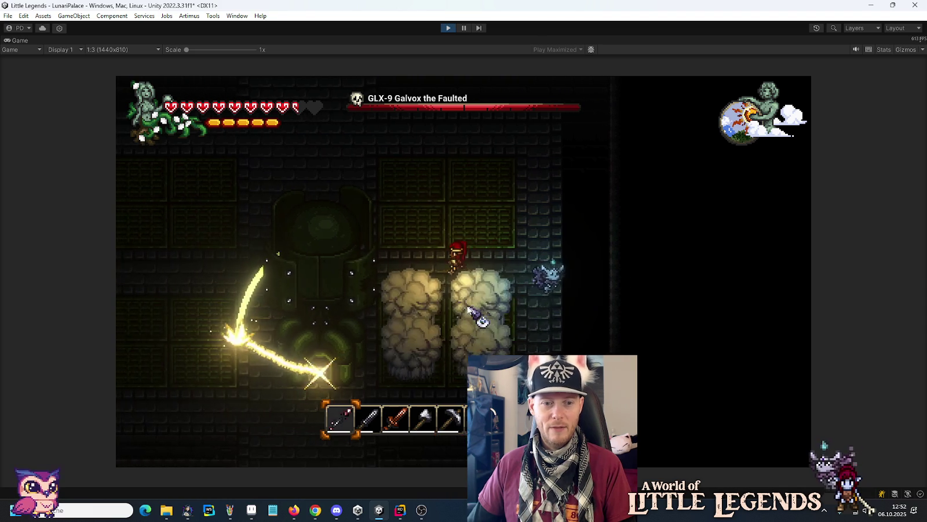
key(a)
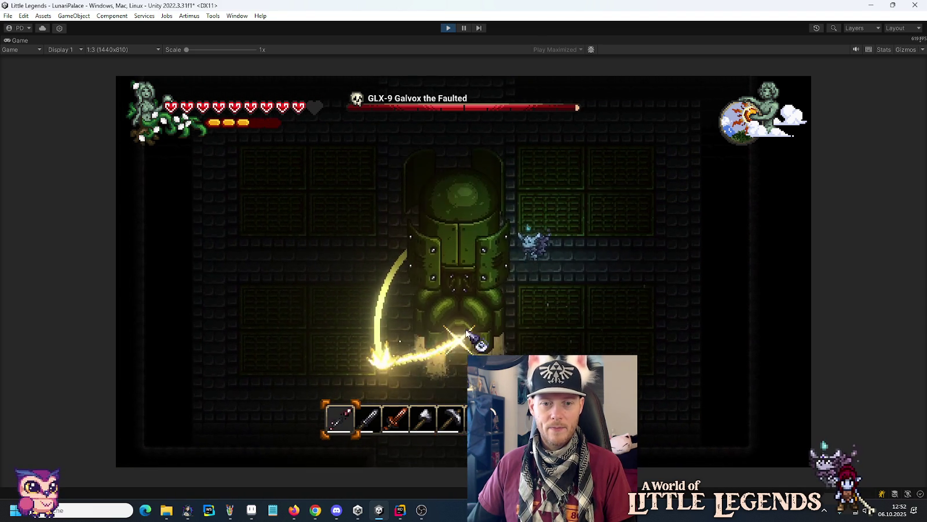
key(a)
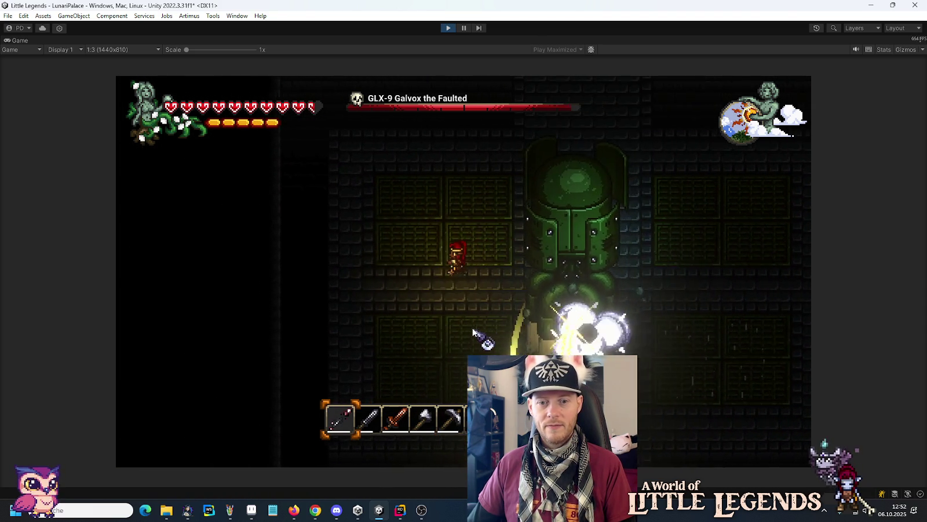
key(a)
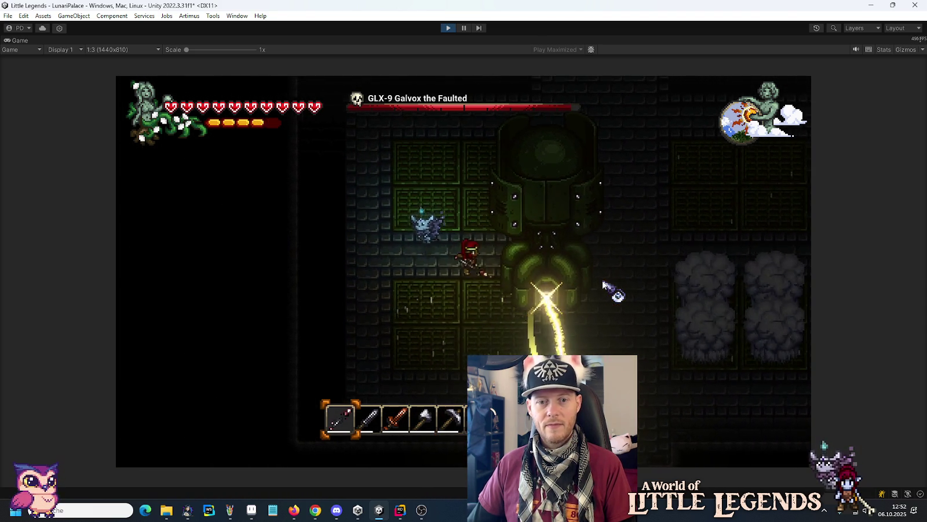
key(d)
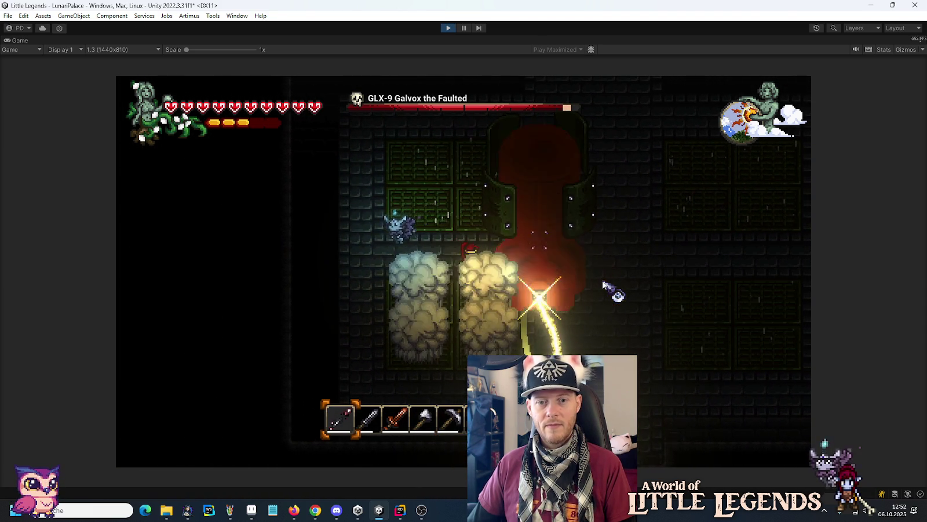
key(a)
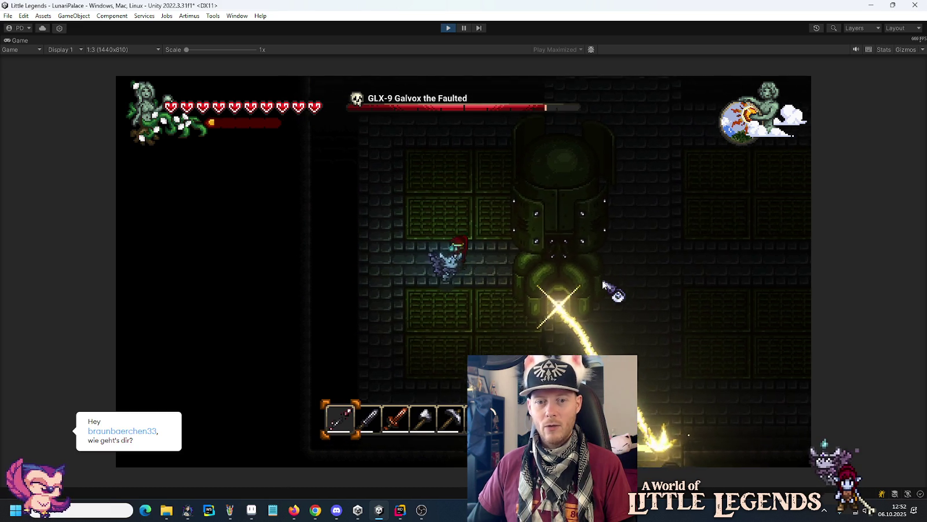
Step: Dodge around the boss's sweeping laser beam, then stop Play mode
key(s)
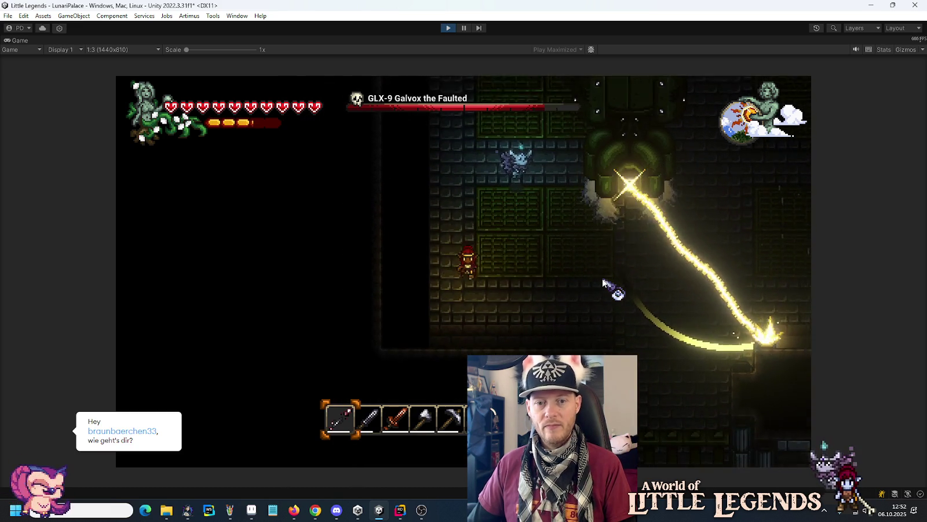
key(d)
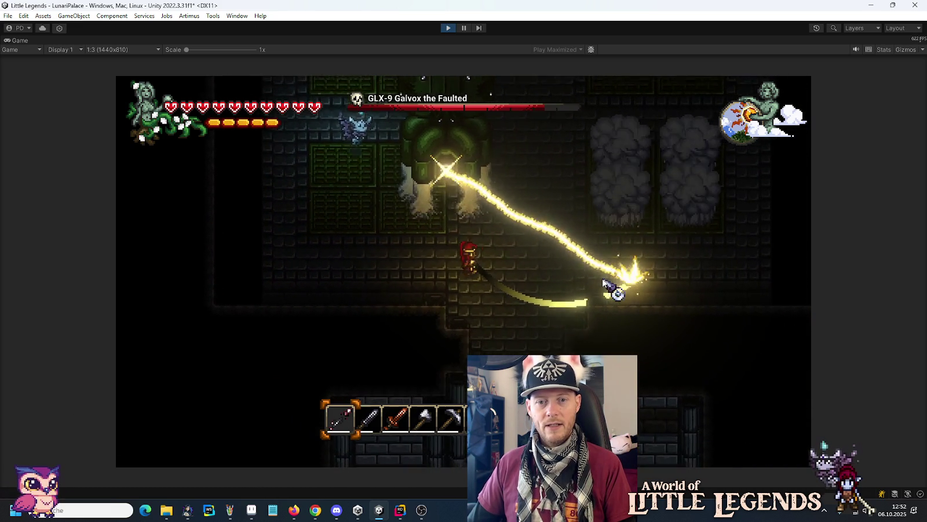
key(d)
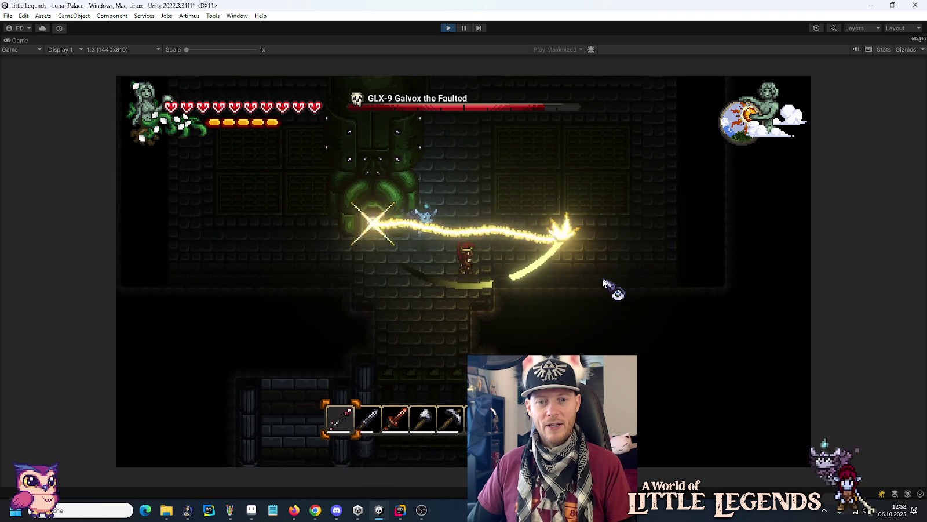
key(d)
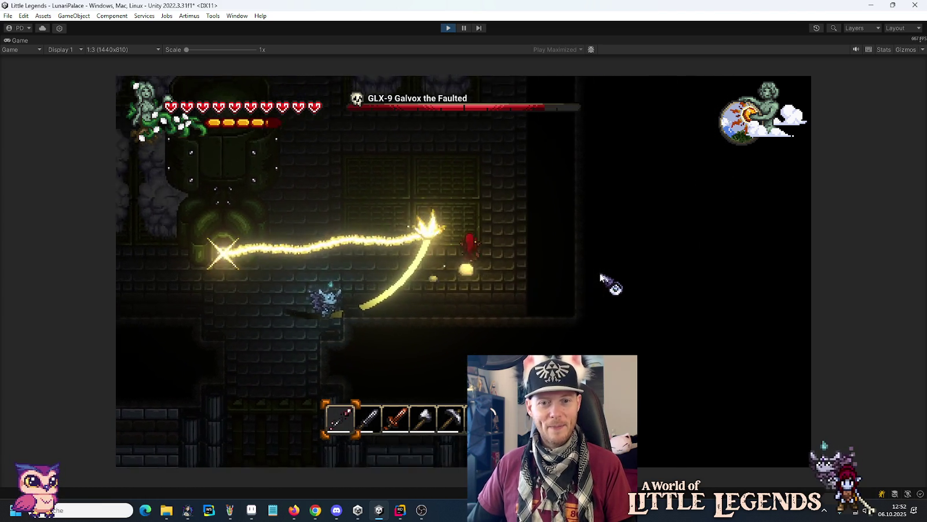
key(d)
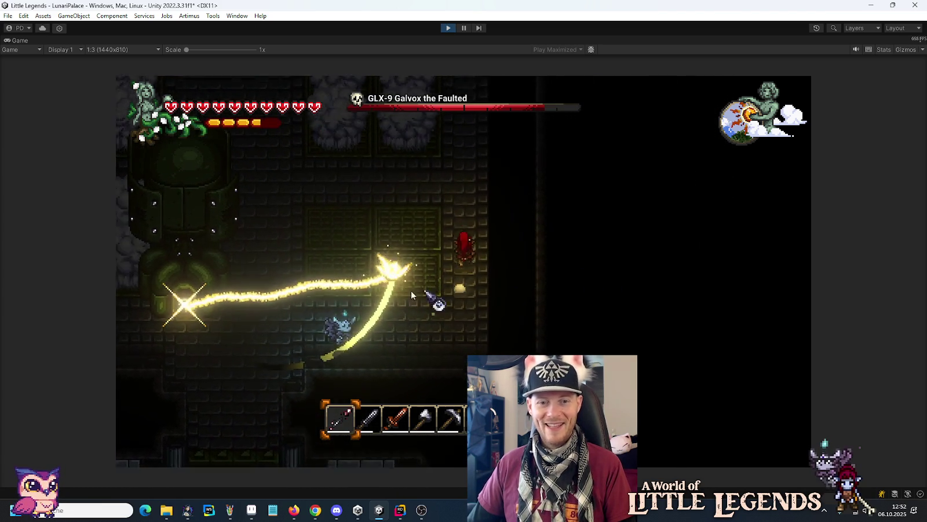
key(space)
key(a)
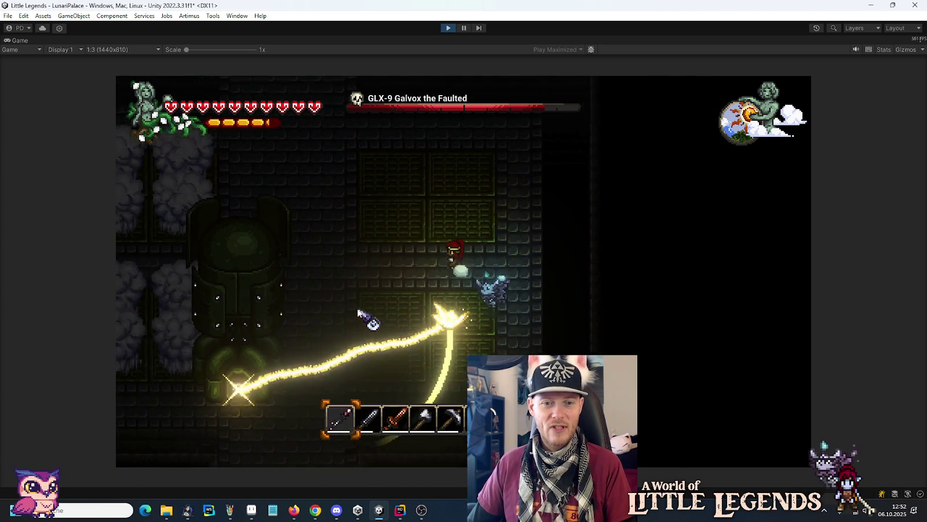
key(a)
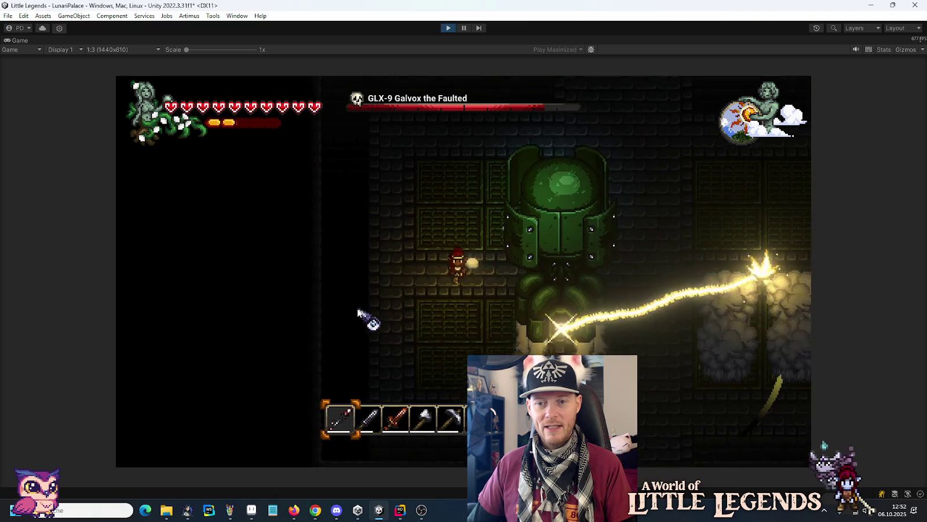
key(a)
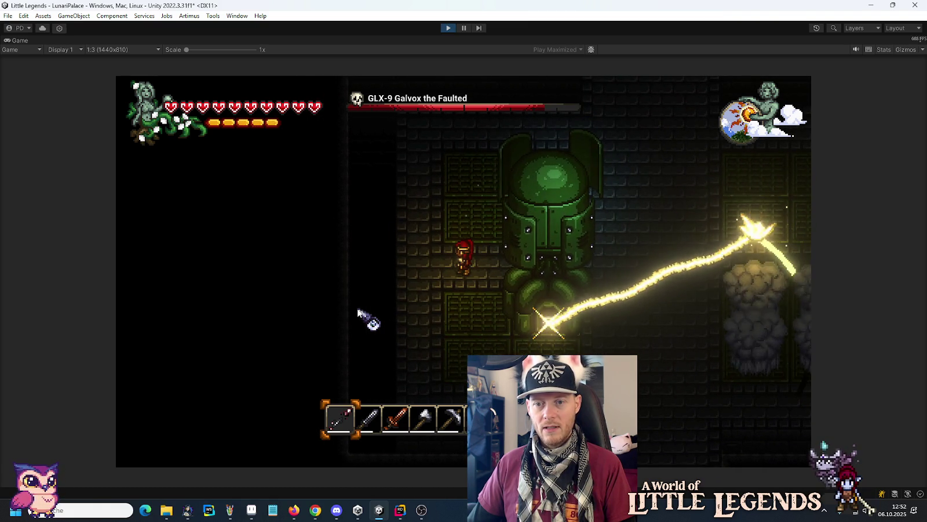
key(a)
key(d)
key(s)
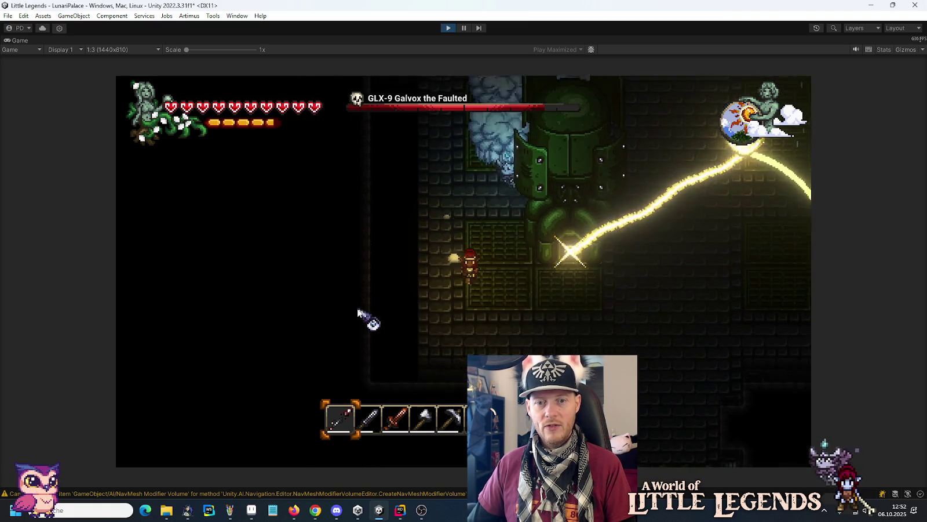
key(d)
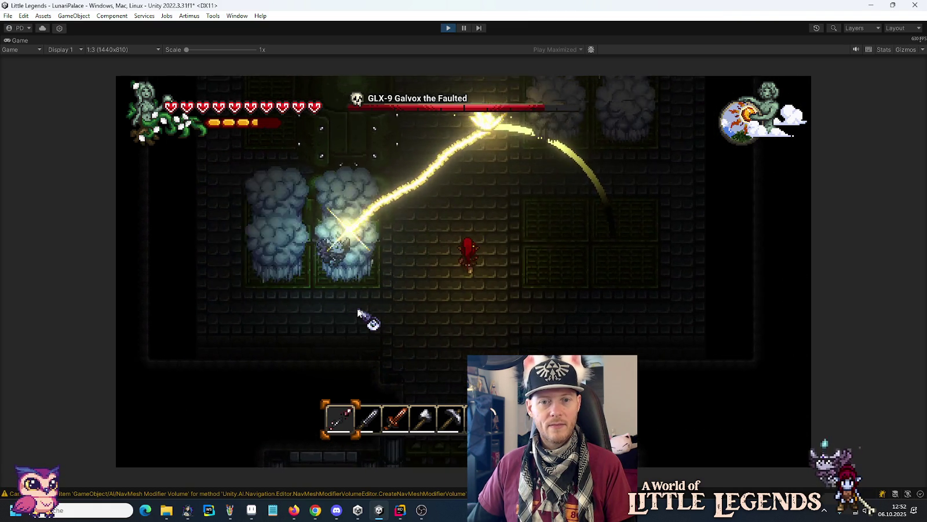
key(a)
key(w)
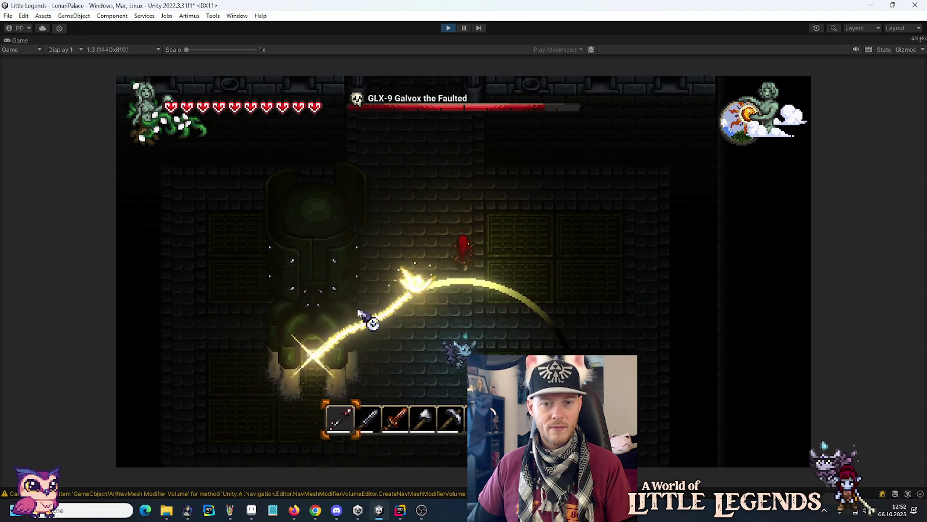
click(455, 28)
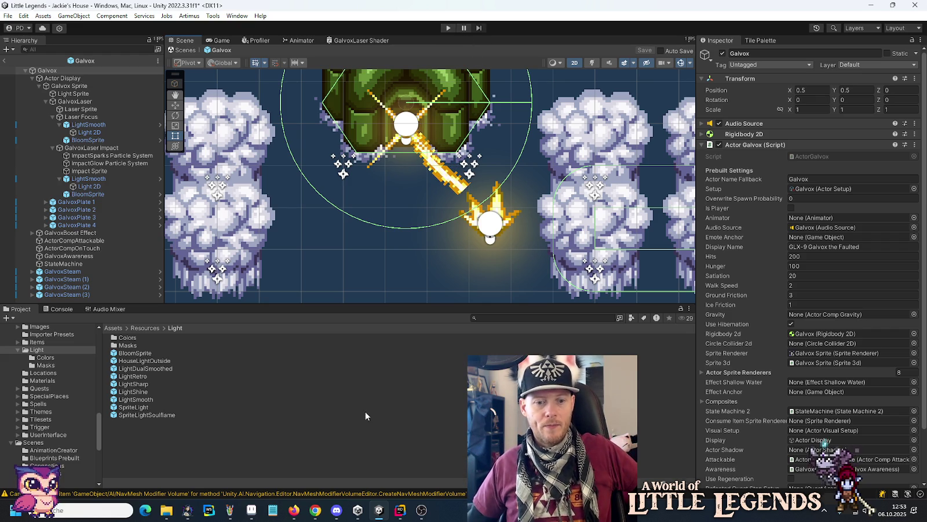
Step: Bring Aseprite forward with the GalvoxLaserImpactGlow.png sprite
click(251, 510)
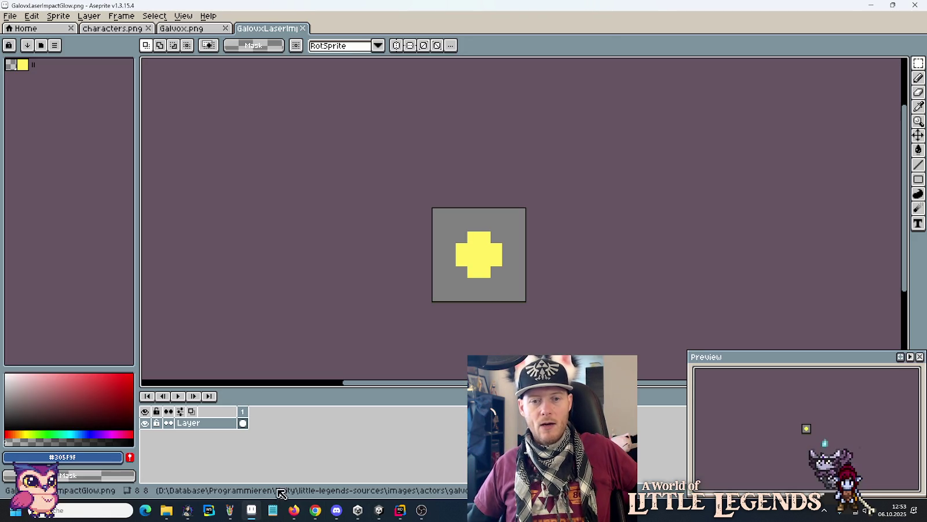
Step: Delete the selected star sprite from the Galvox.png sheet
click(215, 28)
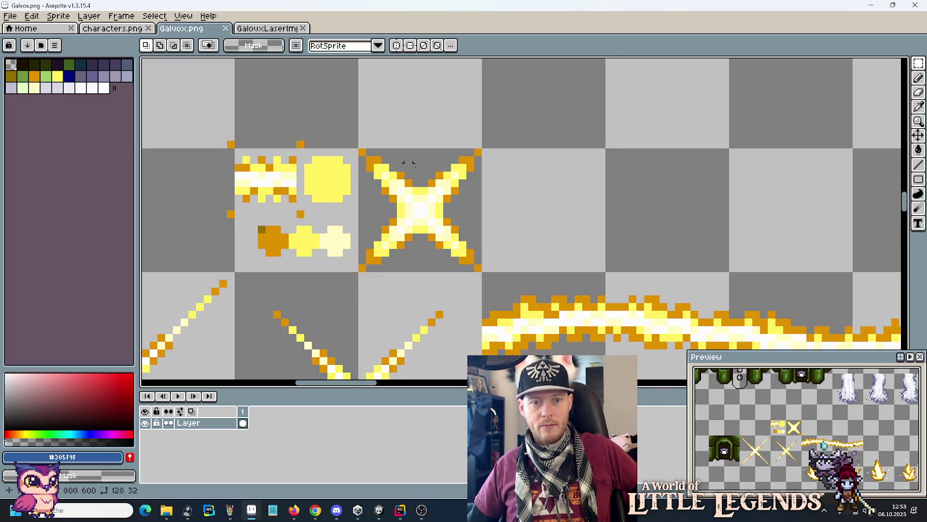
scroll(446, 184, down, 3)
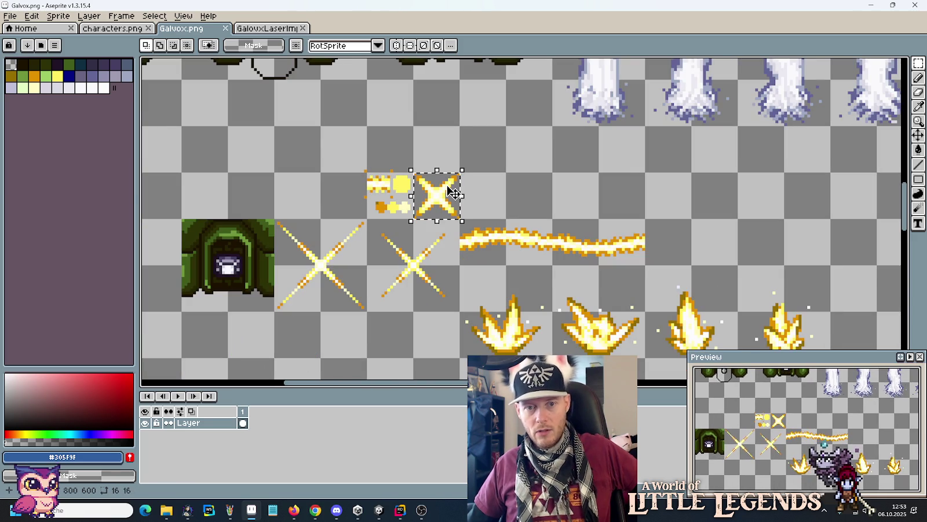
key(Delete)
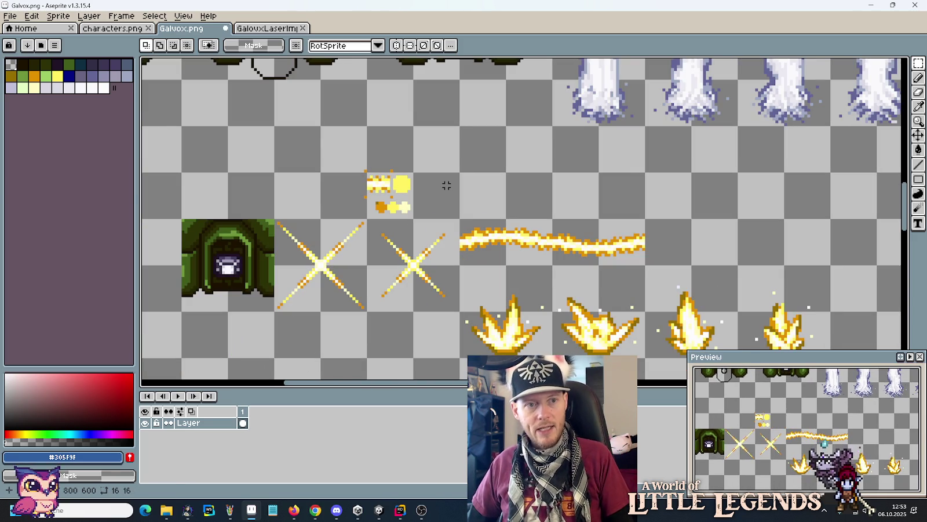
click(119, 29)
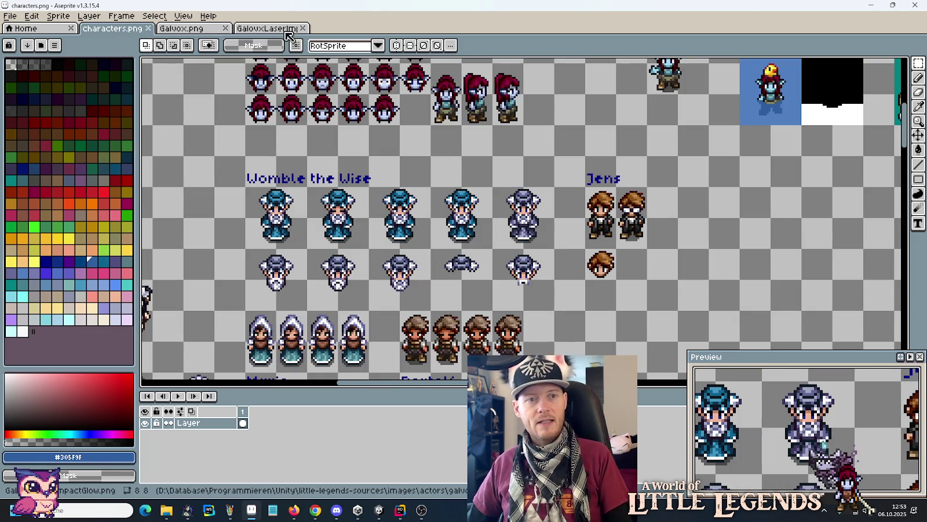
Step: Paste the copied glow pixels into a new 4×4 sprite, closing the old glow file
click(288, 29)
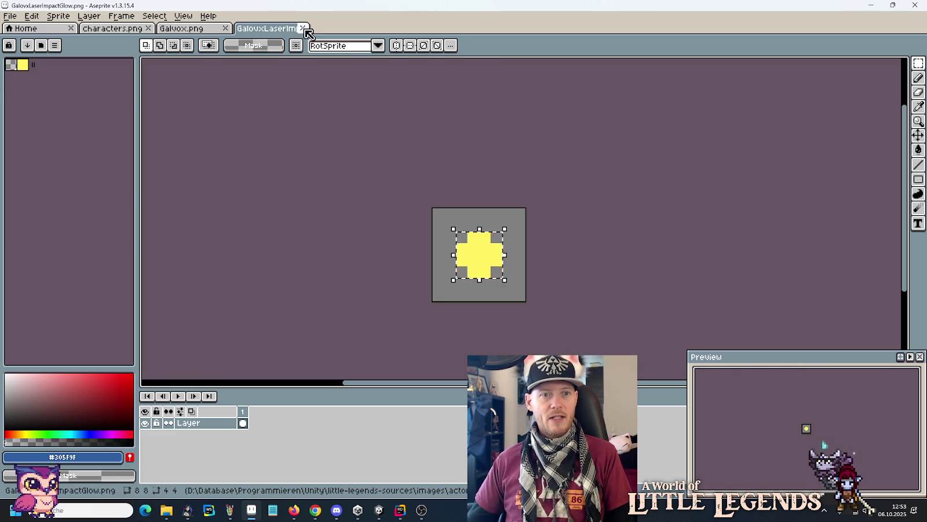
click(304, 29)
click(9, 15)
click(17, 25)
click(446, 356)
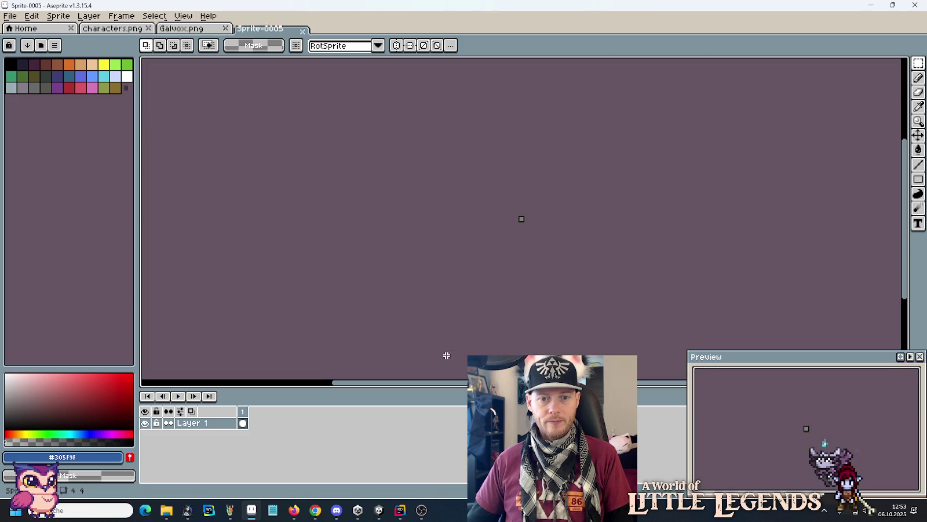
key(ctrl+v)
Step: Save the new sprite over GalvoxLaserImpactGlow.png, confirming the overwrite
key(ctrl+s)
click(371, 150)
click(659, 375)
click(486, 253)
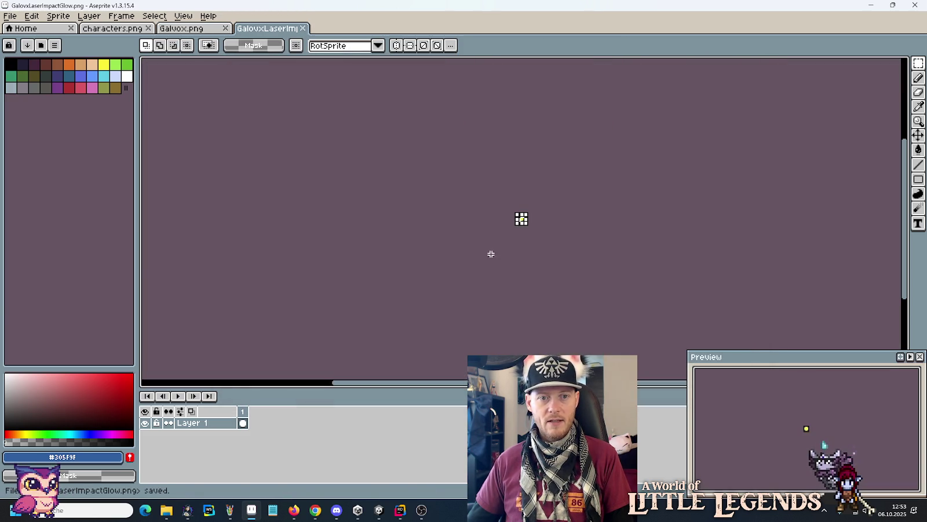
mouse_move(173, 508)
click(116, 458)
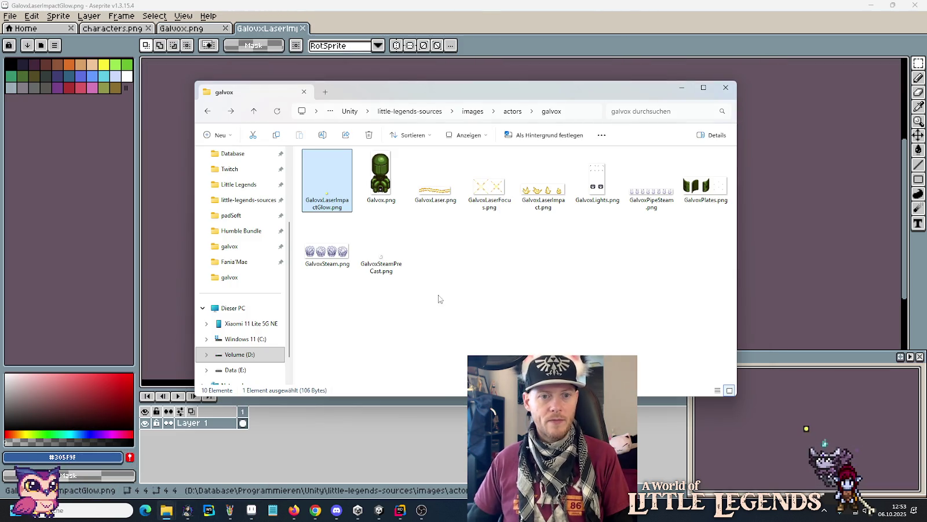
Step: Paste the new 4×4 GalvoxLaserImpactGlow.png into Assets/Resources/Actors/Galvox, replacing the old file
mouse_move(168, 505)
click(224, 459)
key(ctrl+v)
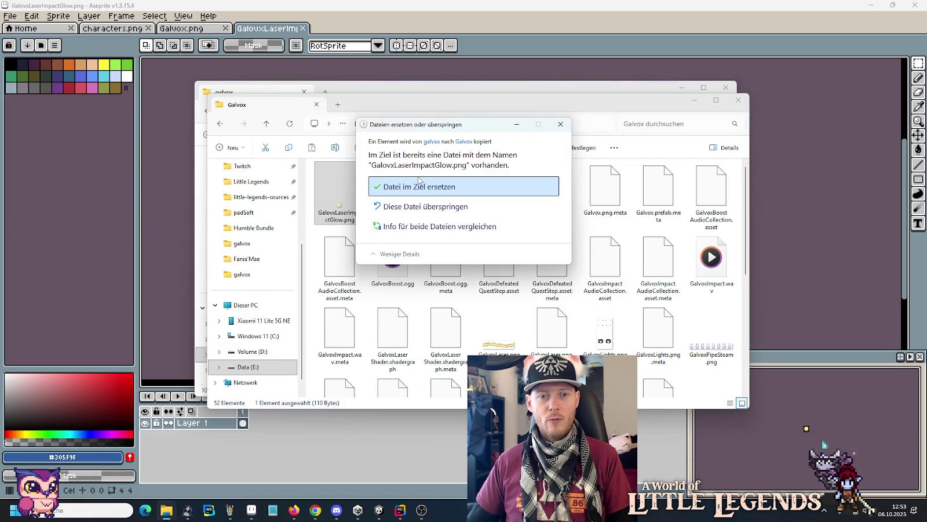
click(419, 181)
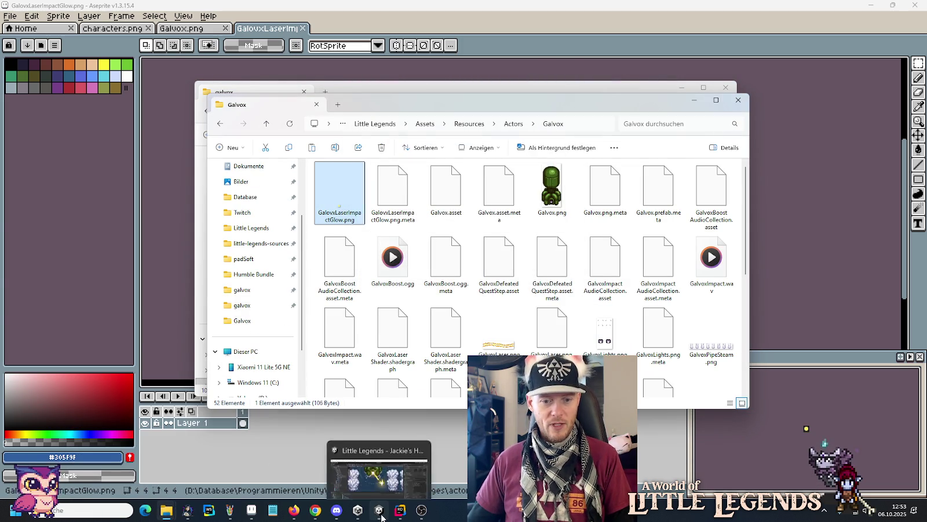
click(380, 511)
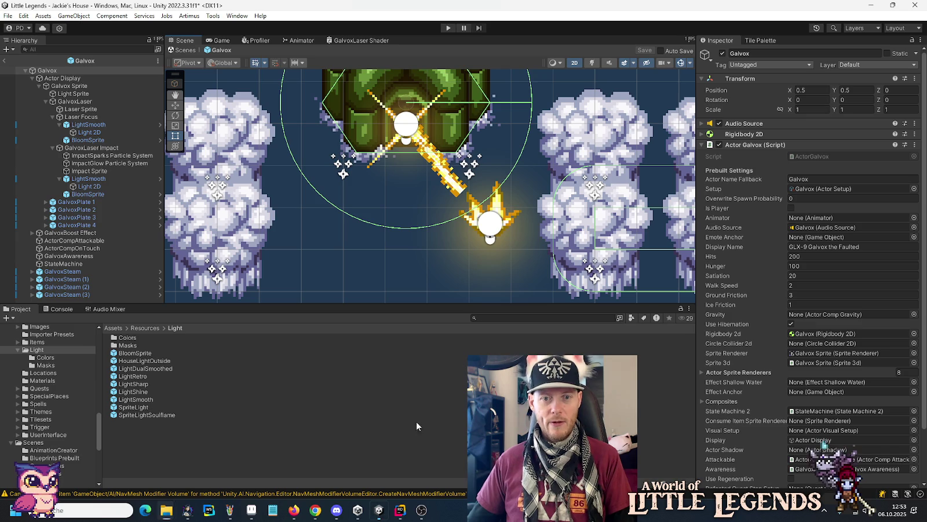
Step: Set the ImpactGlow Particle System's Start Size to 0.25
click(112, 163)
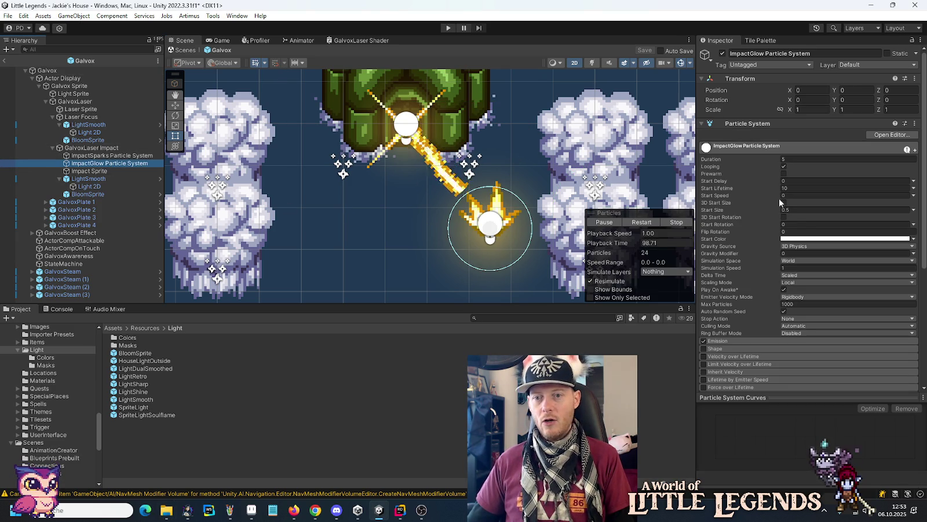
click(799, 209)
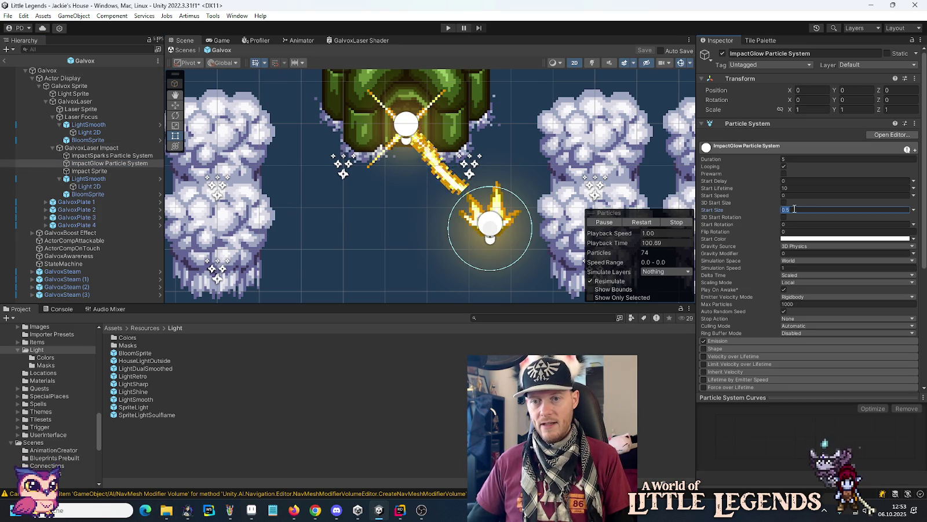
text(0.25)
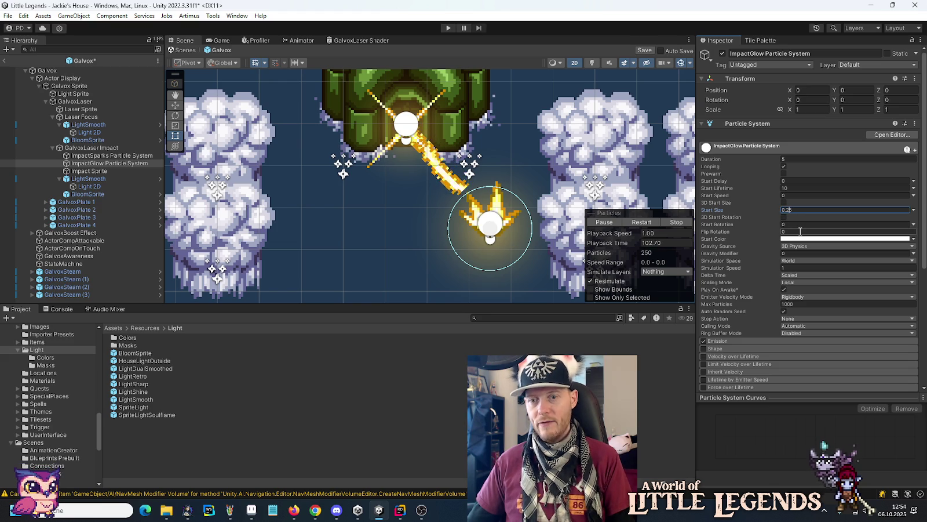
Step: Glance at the laser image in Paint, then bring up GalvoxLaser.cs in Rider
click(230, 510)
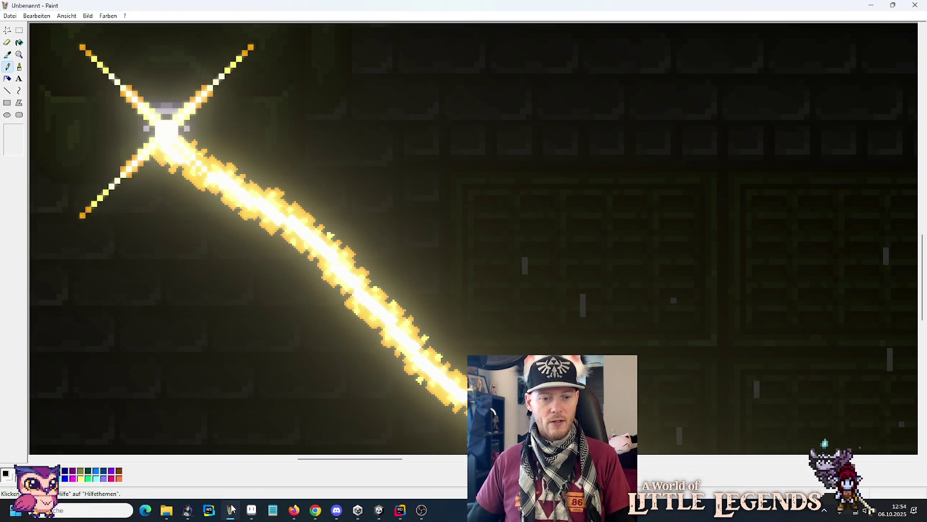
click(230, 510)
click(251, 510)
click(405, 513)
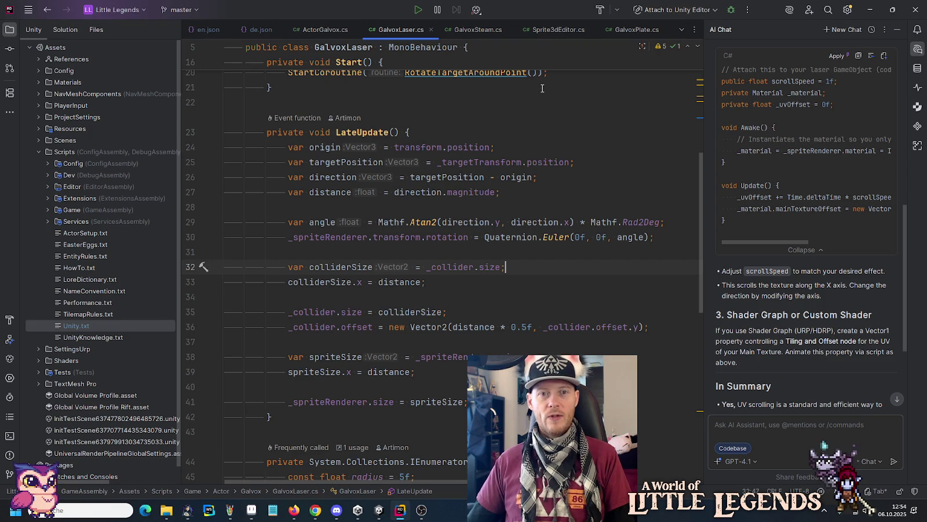
click(919, 50)
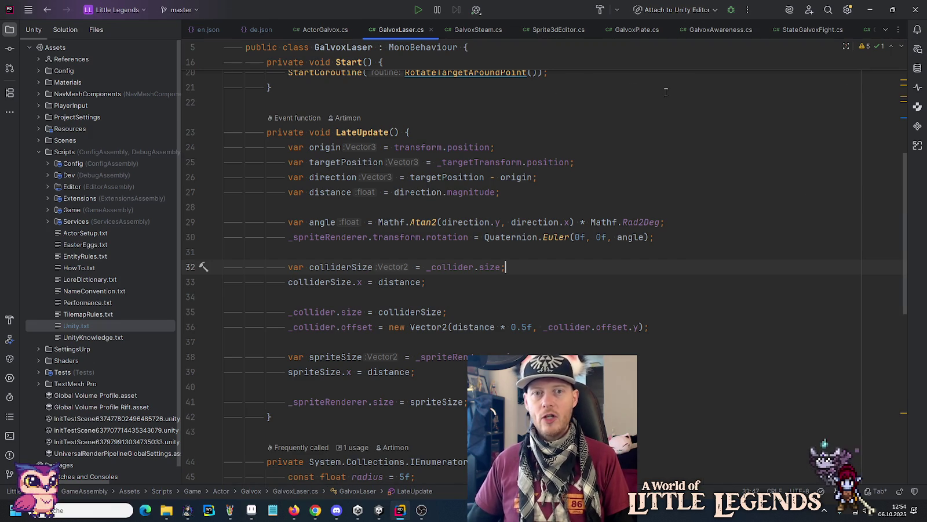
scroll(639, 190, up, 4)
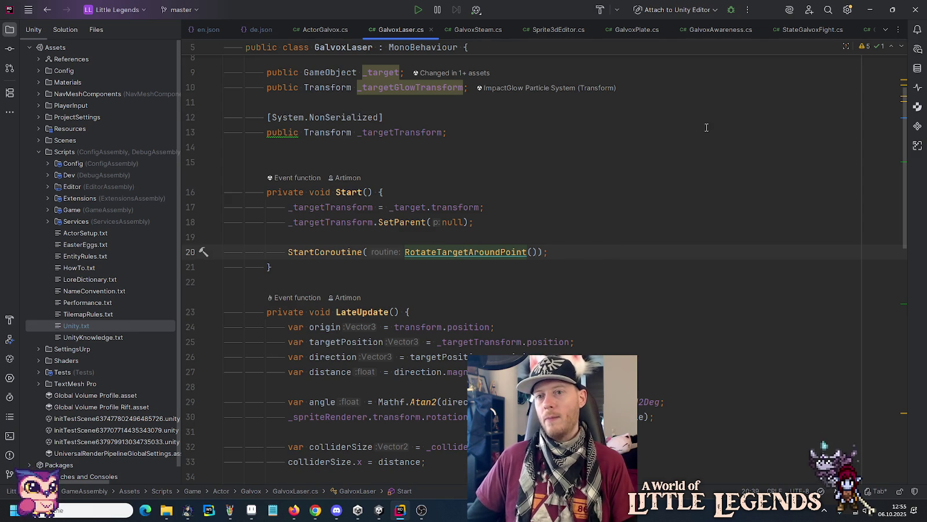
click(918, 49)
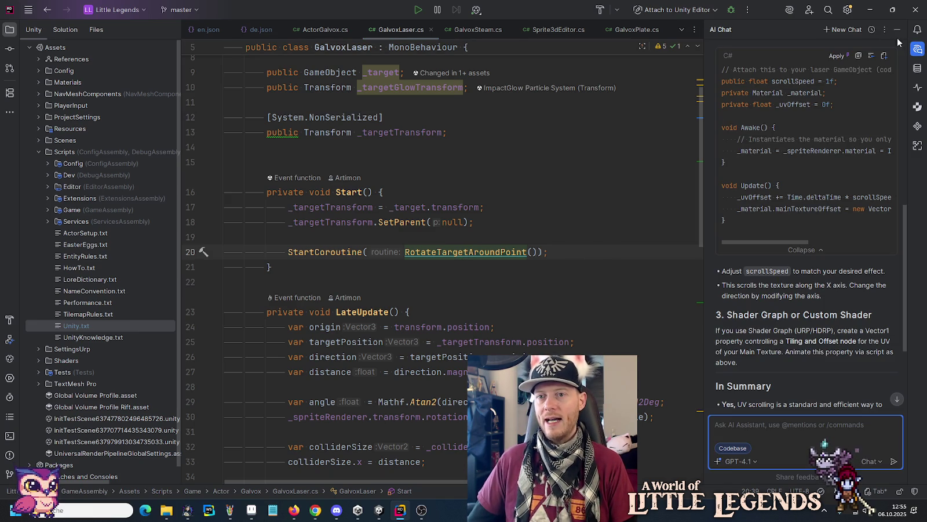
Step: Ask AI Chat, in a new conversation, to add an interval that activates/deactivates the laser
click(844, 29)
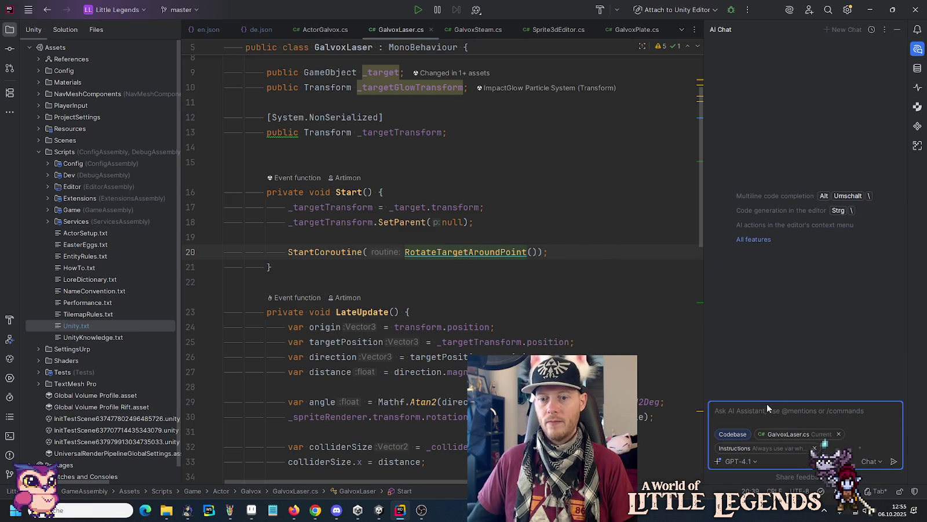
text(Pls)
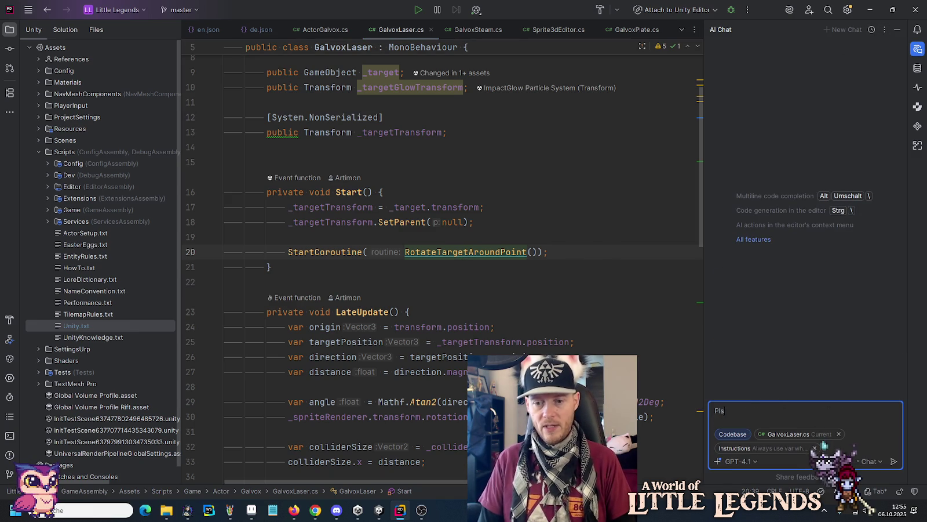
text( add that the)
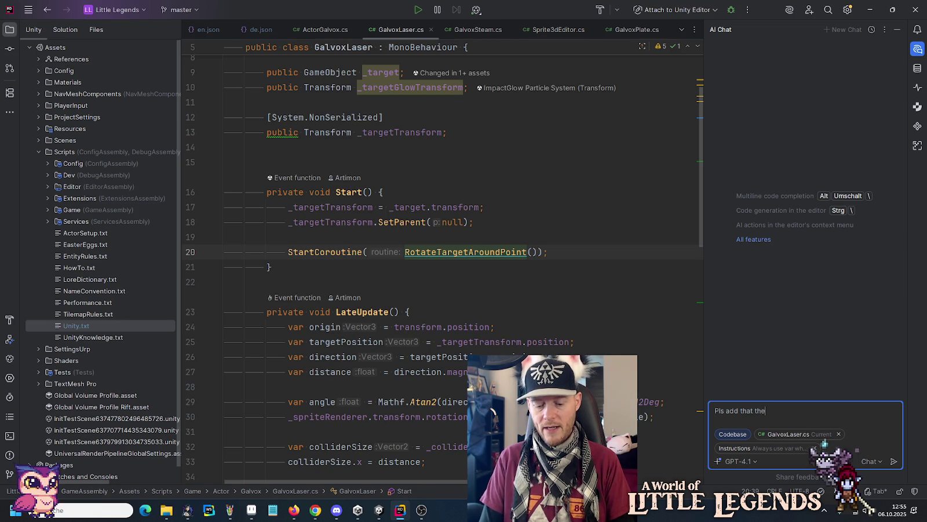
text(re is an inve)
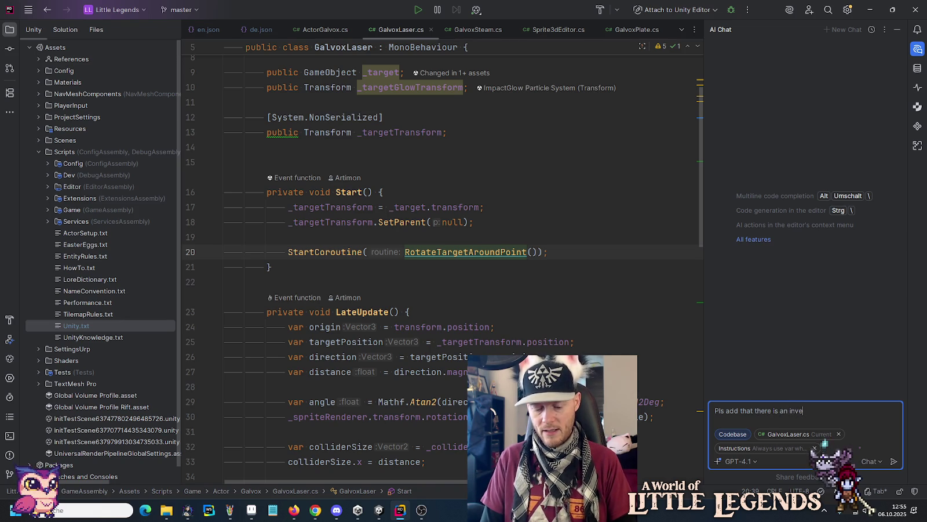
text(rval)
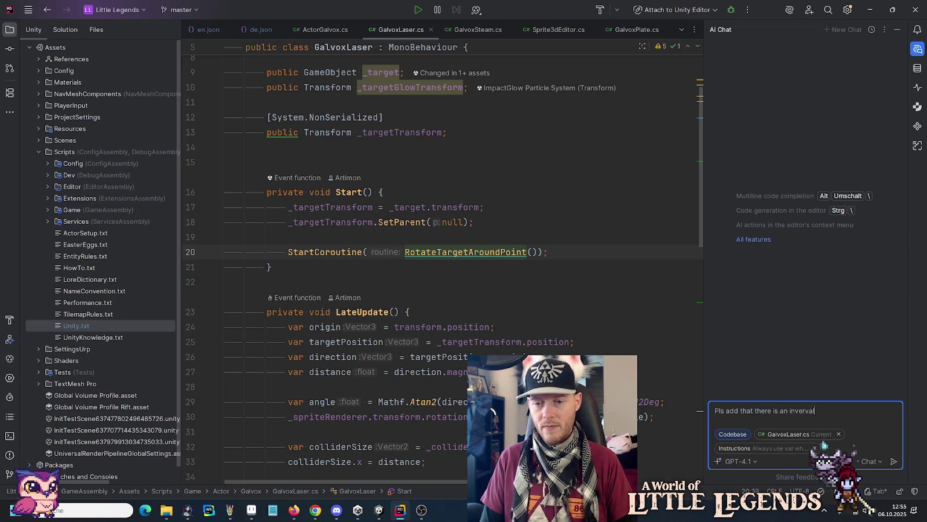
key(Left)
key(BackSpace)
text(terval)
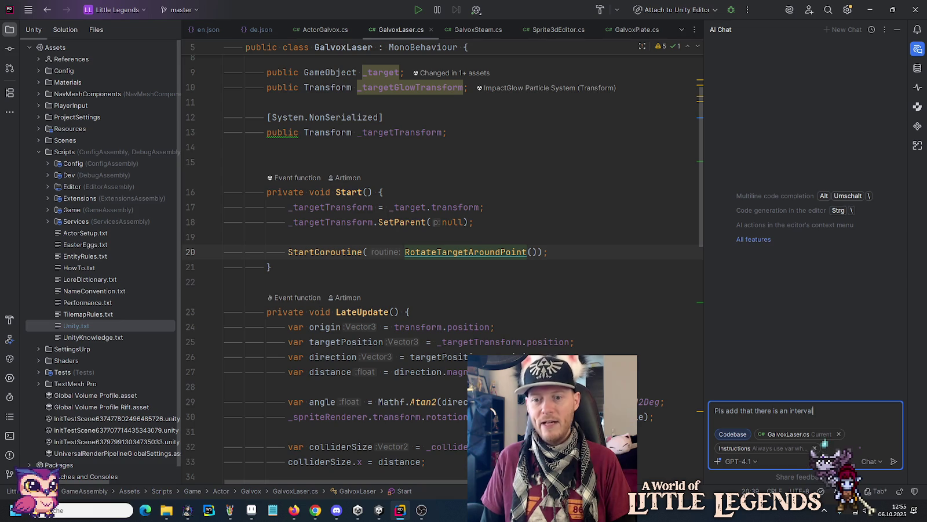
text( to )
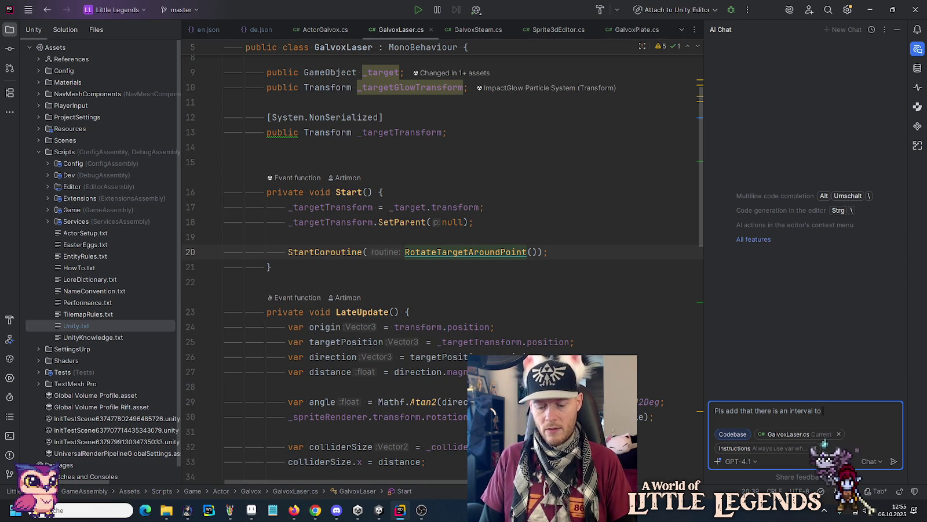
text(activate/)
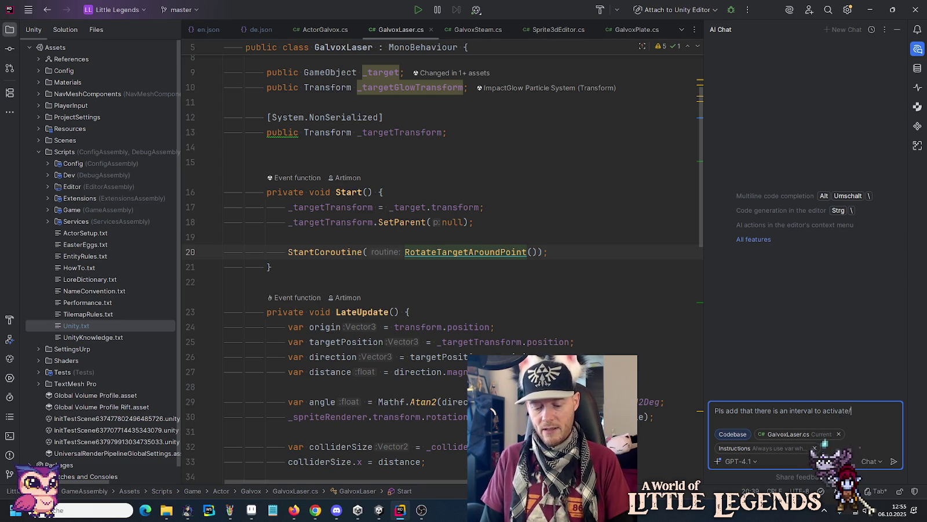
text(deactivate the)
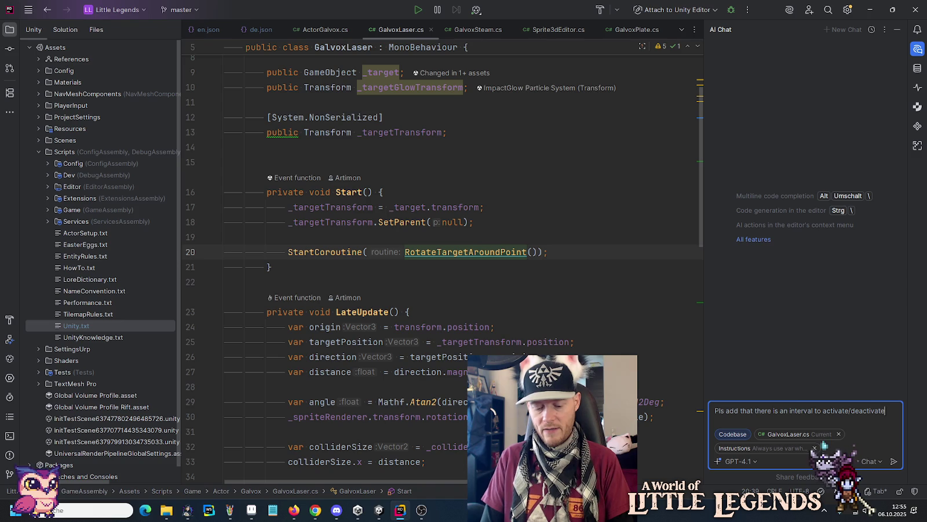
text( laser.)
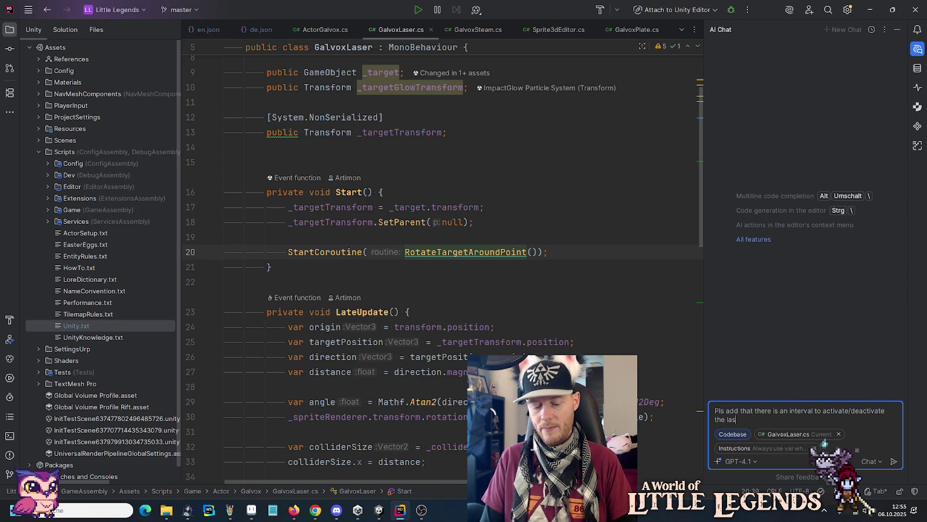
key(Return)
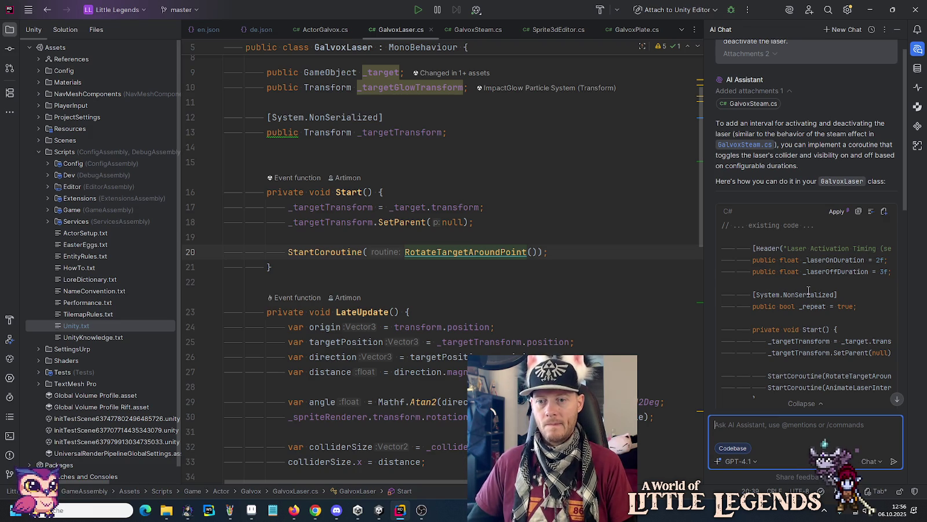
Step: Read the suggested AnimateLaserInterval and SetLaserActive code in a widened chat, then return to Unity
scroll(797, 316, down, 1)
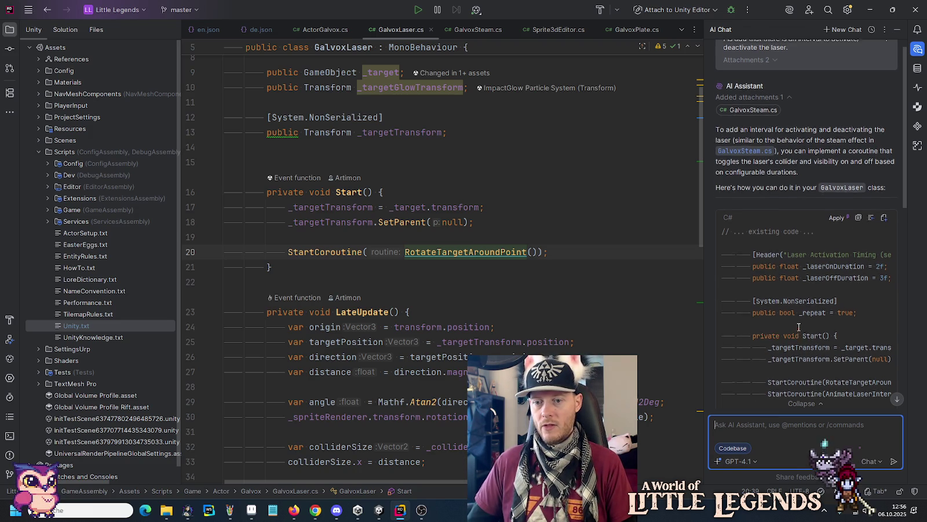
scroll(797, 316, down, 4)
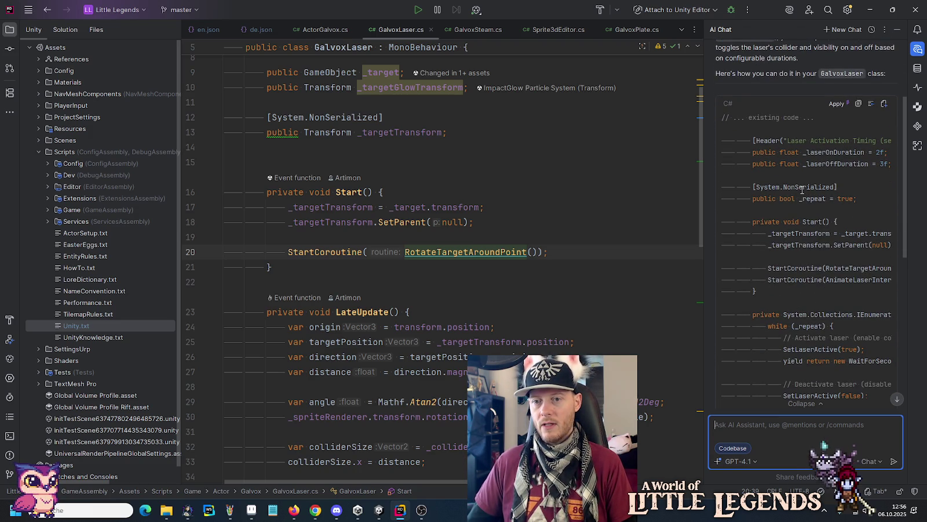
scroll(803, 201, down, 4)
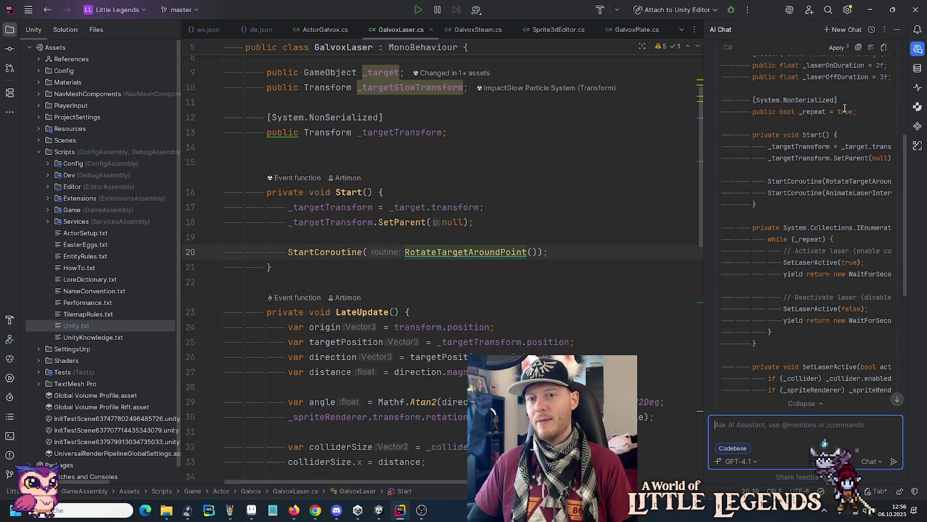
drag(856, 112, 752, 114)
click(791, 214)
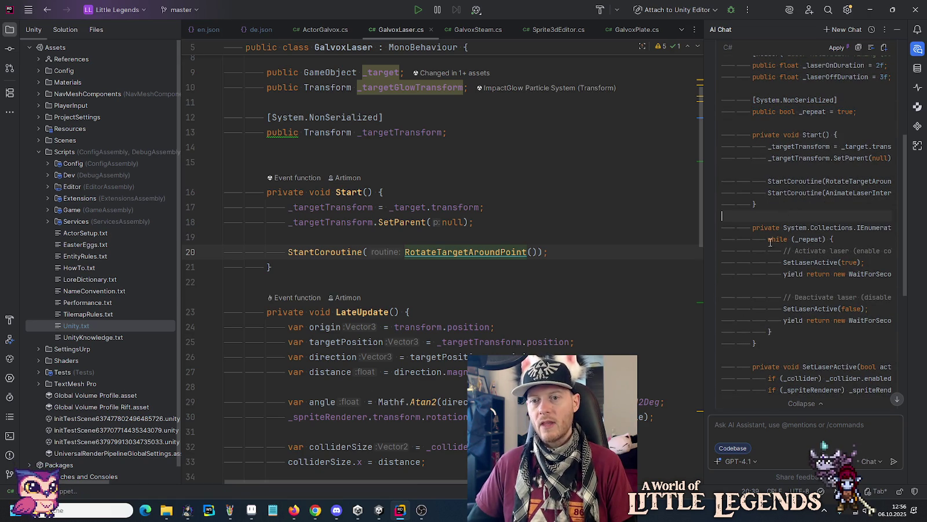
drag(703, 276, 599, 267)
double_click(748, 164)
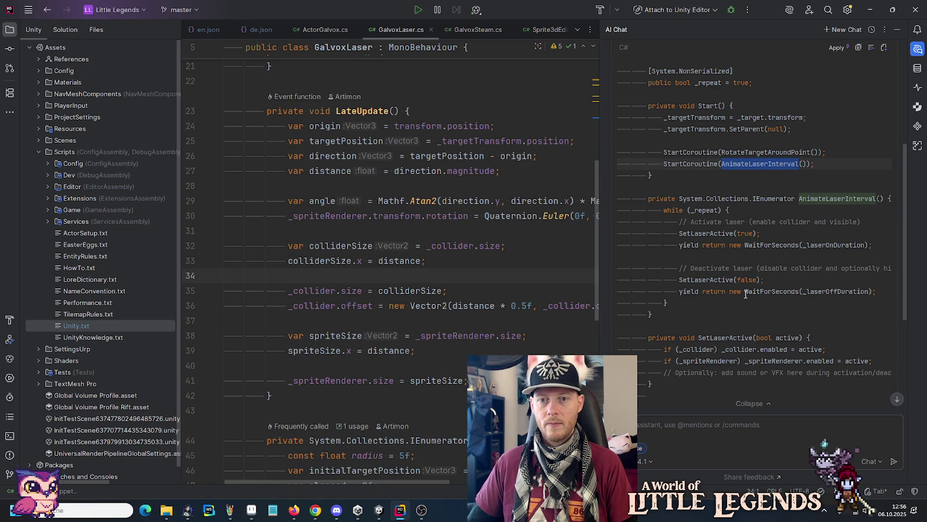
scroll(739, 260, down, 3)
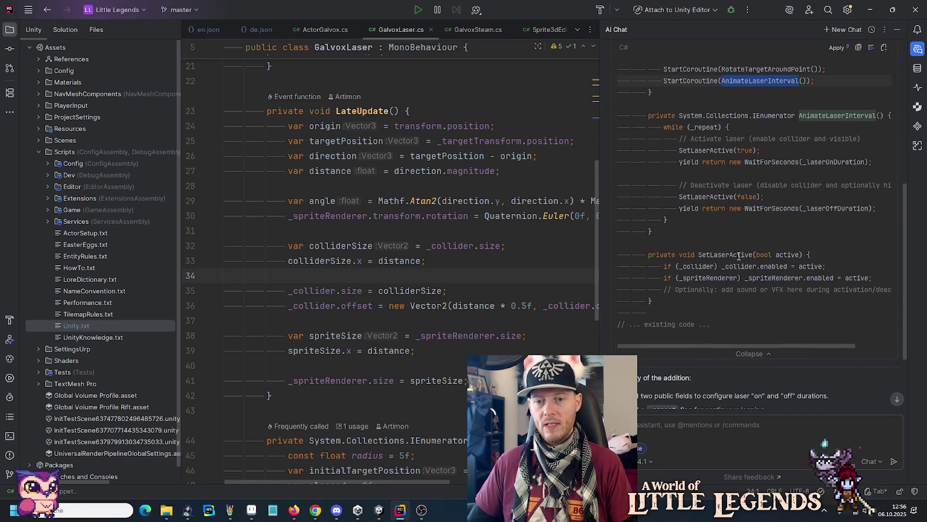
click(694, 273)
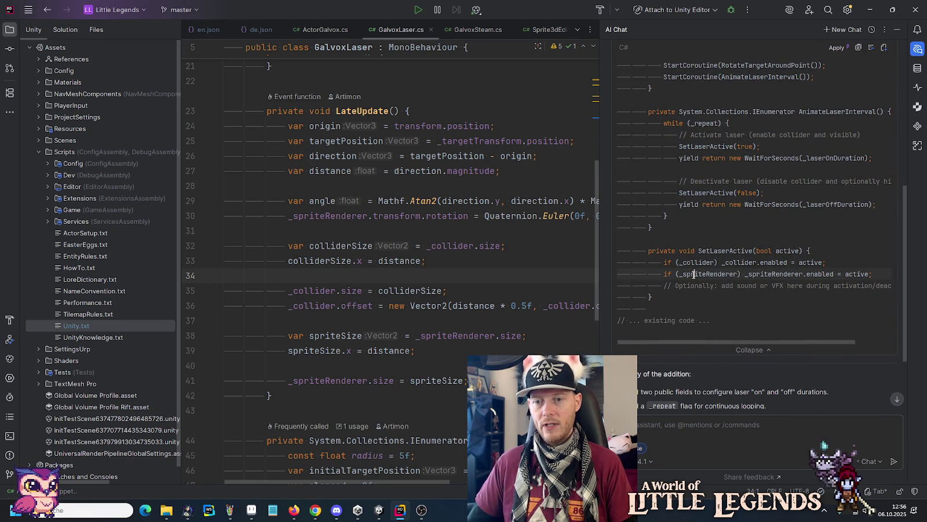
click(787, 262)
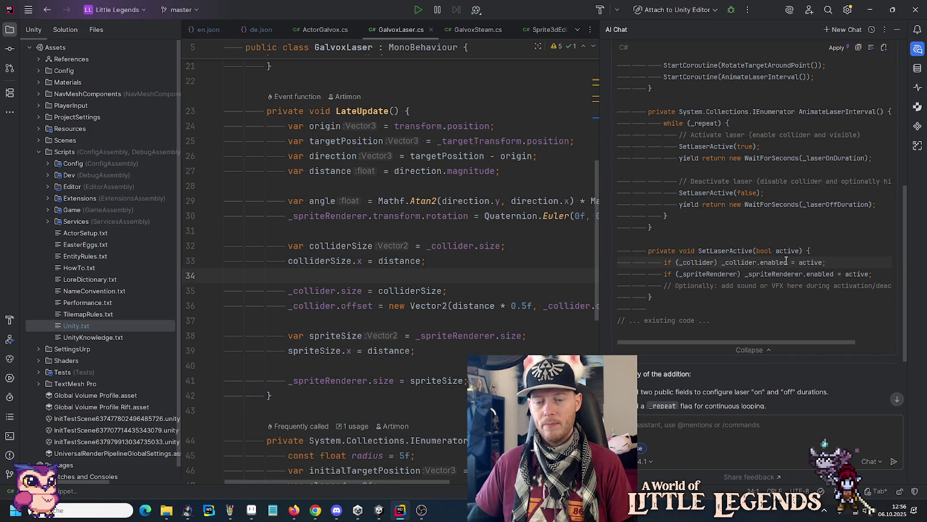
key(alt+Tab)
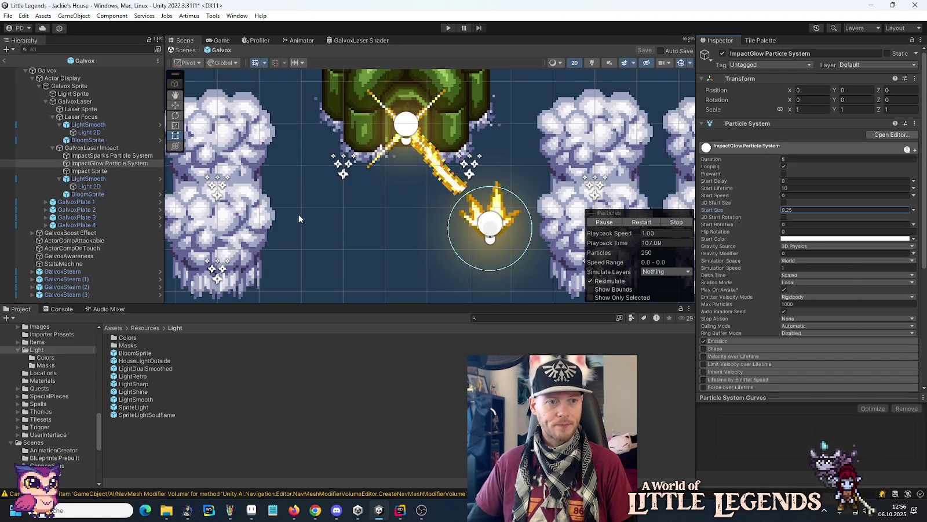
Step: Inspect the GalvoxLaser object's script references and the Laser Sprite's components in the Inspector
click(81, 104)
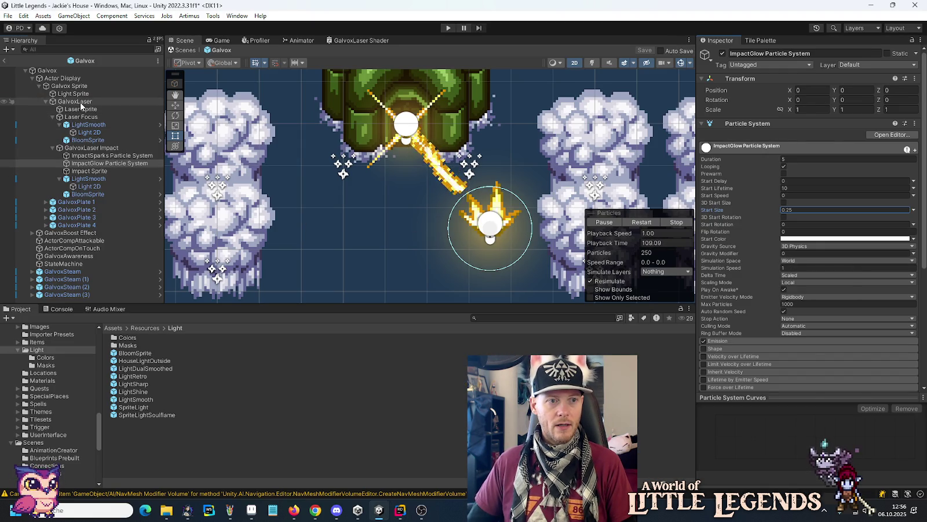
scroll(487, 216, down, 3)
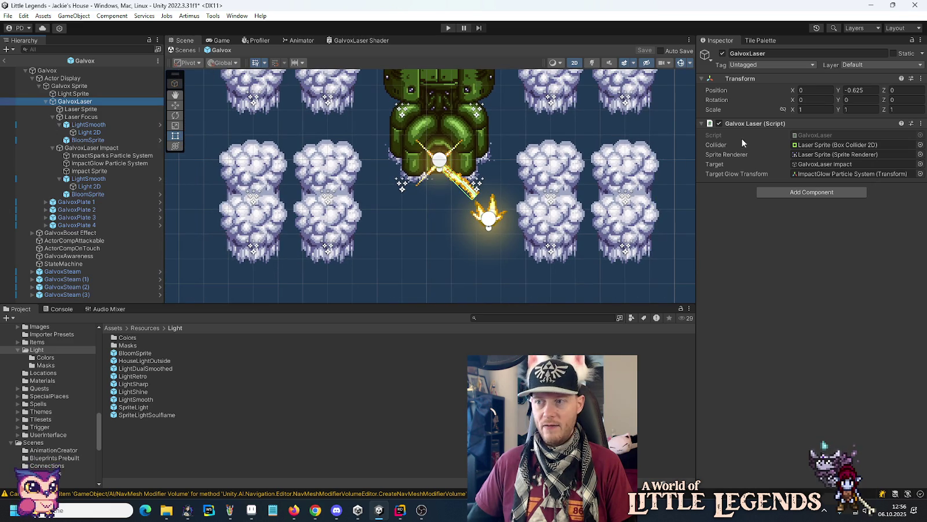
click(97, 110)
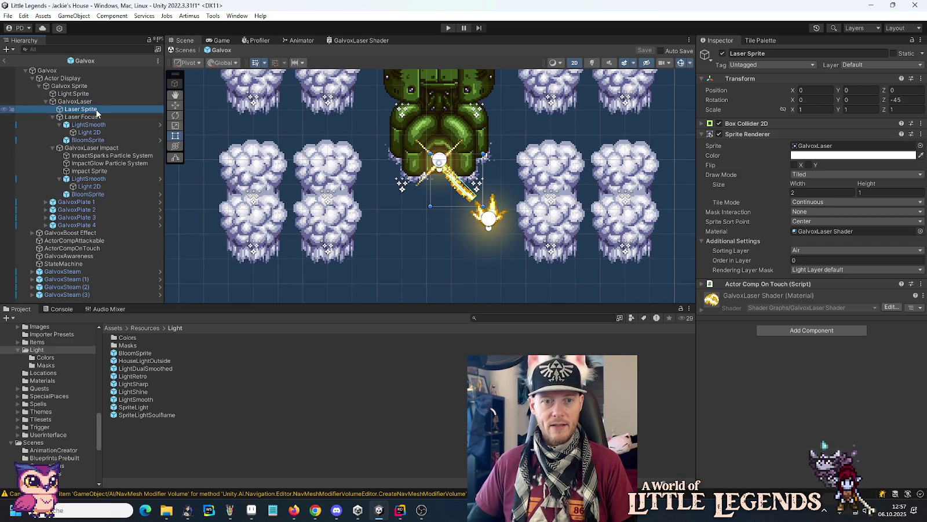
key(alt+Tab)
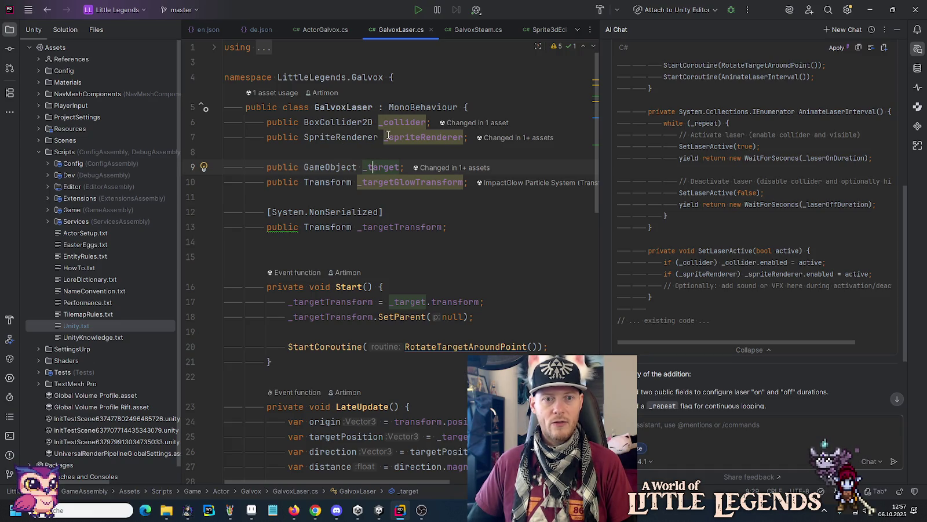
Step: Add a 'public GameObject _focus;' field below GalvoxLaser.cs's fields, then return to Unity to compile
click(419, 137)
scroll(365, 137, down, 5)
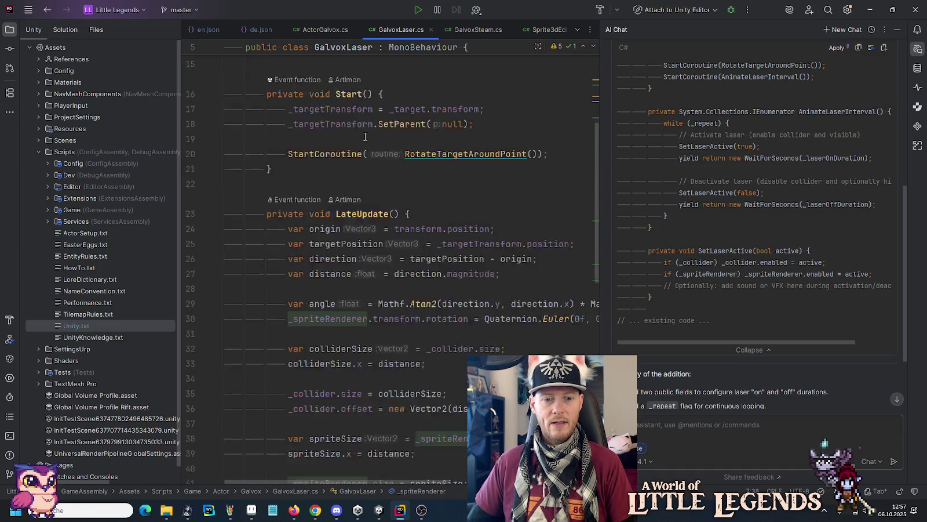
scroll(365, 137, up, 4)
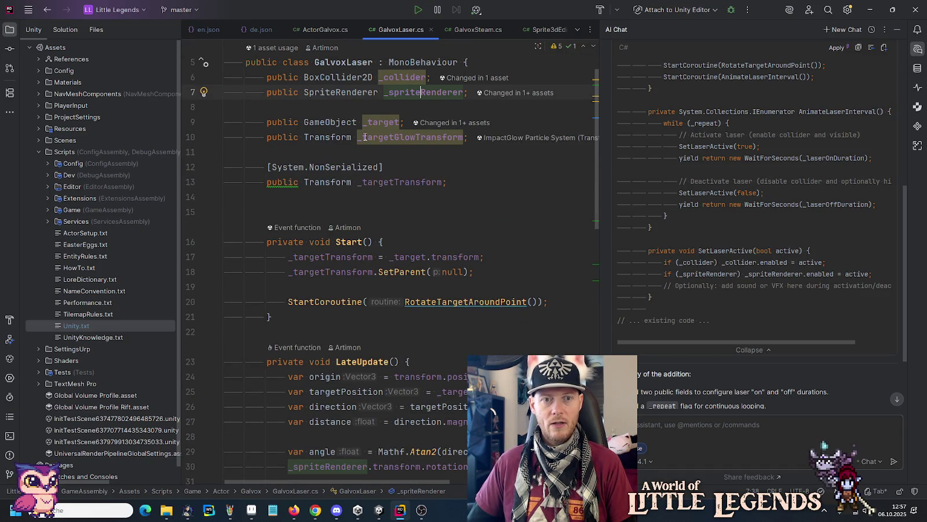
click(327, 108)
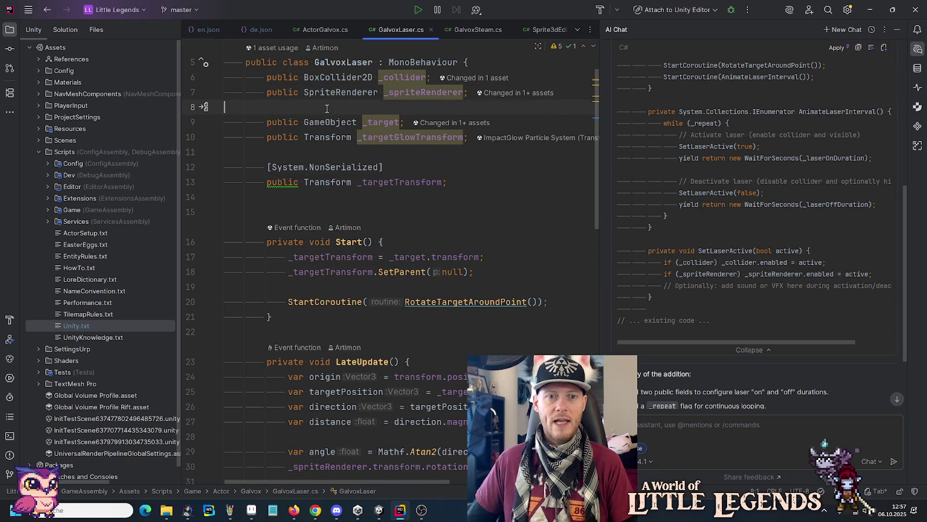
key(Return)
text(public )
text(GameObject)
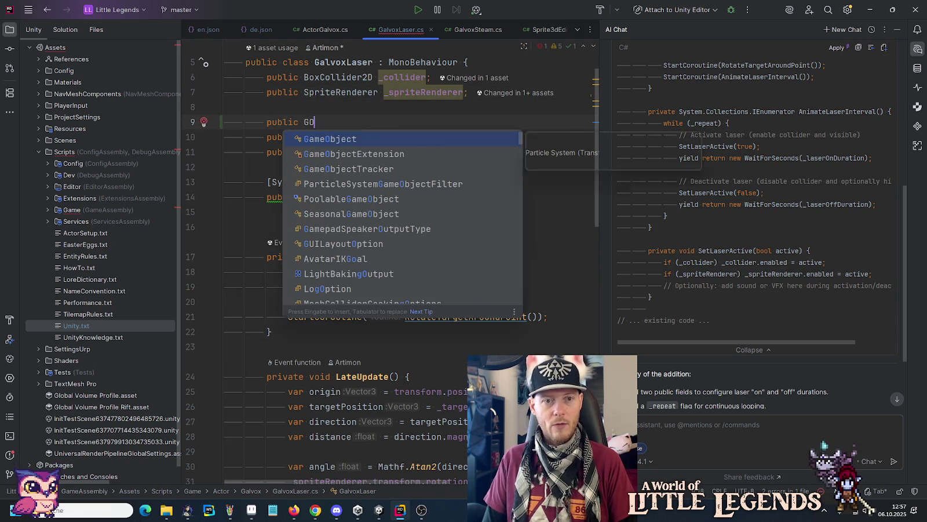
key(Return)
text(_focus;)
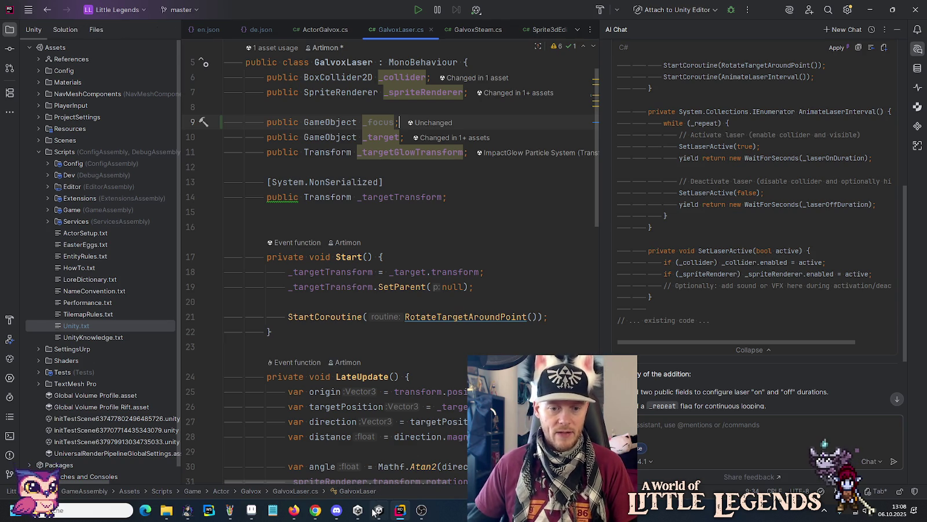
key(alt+Tab)
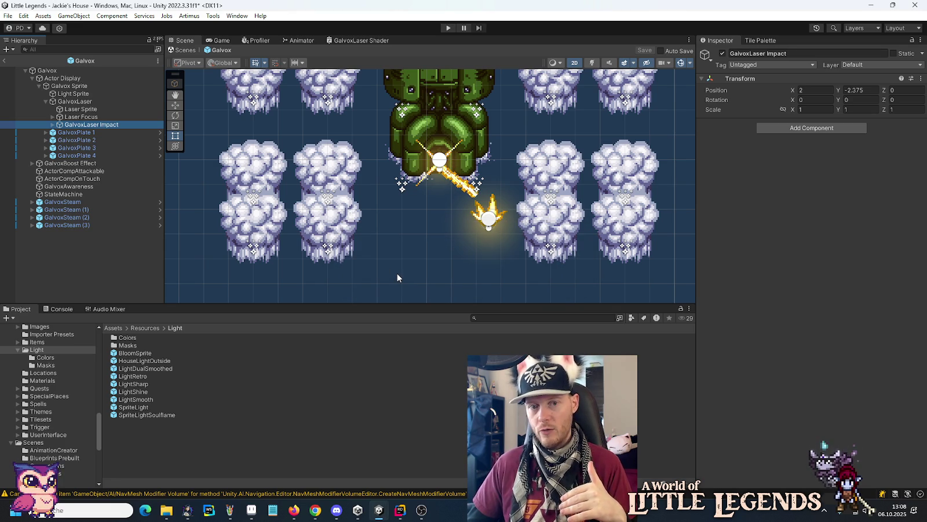
Step: Collapse Resources/Light and select the Adv. Guild F1 scene in Assets/Scenes/Runika/Adv. Guild
click(18, 350)
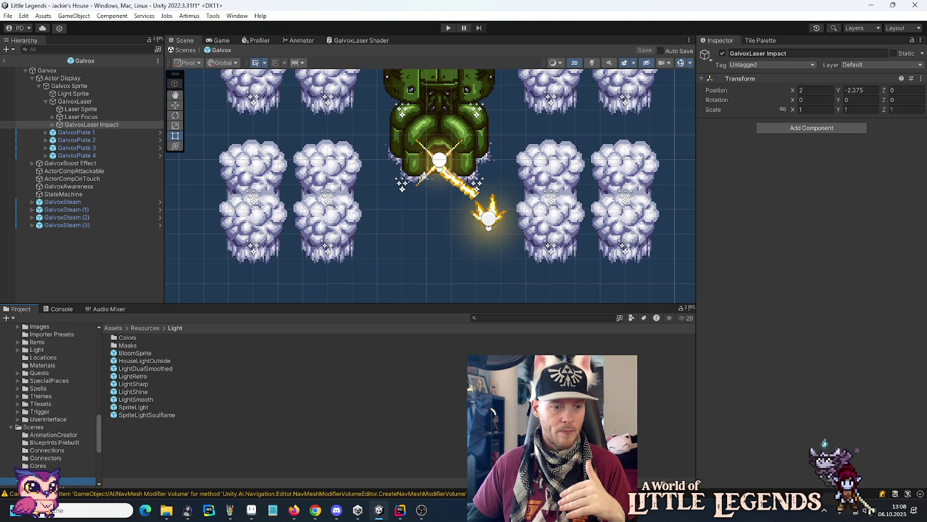
click(58, 485)
click(122, 338)
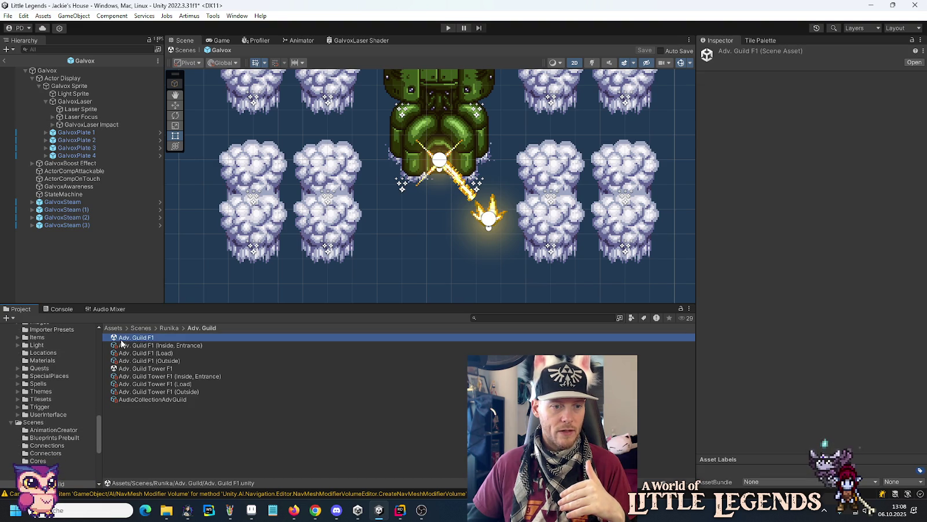
Step: Open Adv. Guild F1, saving the modified Galvox scene, and center the guild map in view
double_click(122, 342)
click(456, 274)
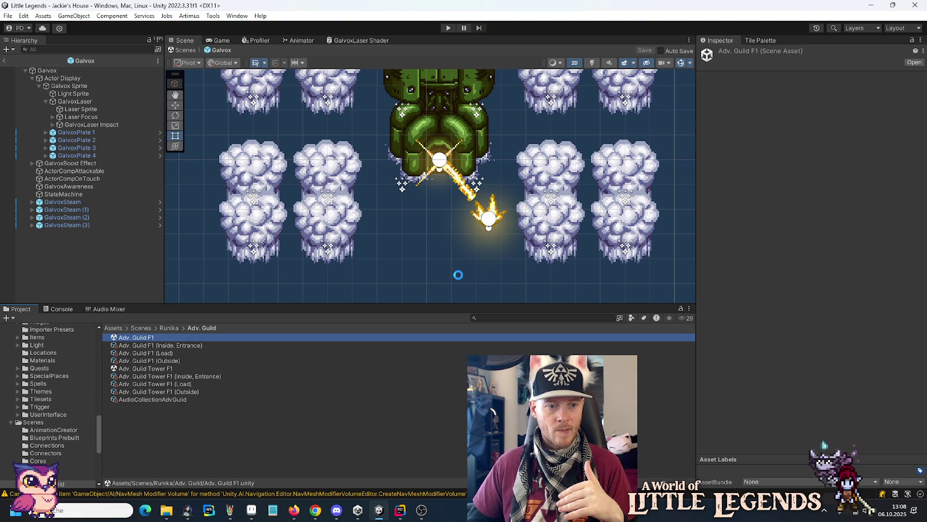
scroll(451, 255, down, 5)
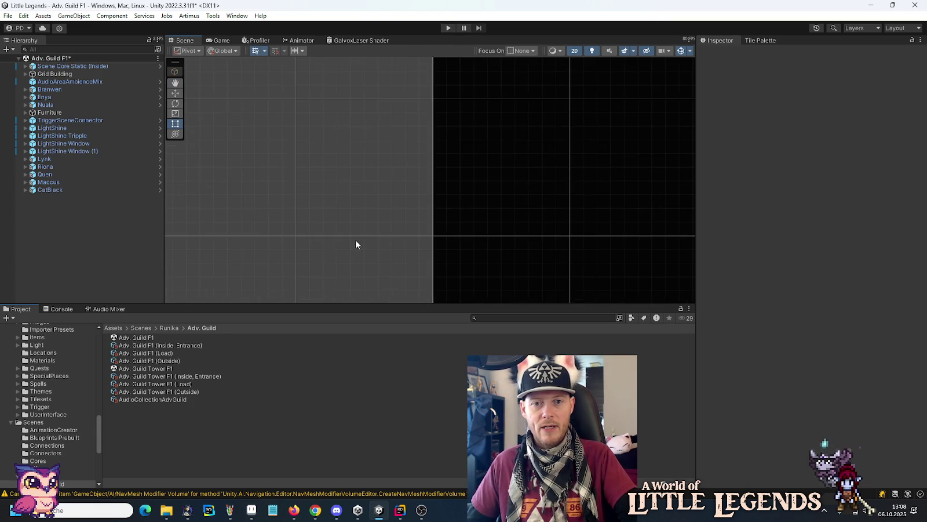
scroll(382, 238, up, 5)
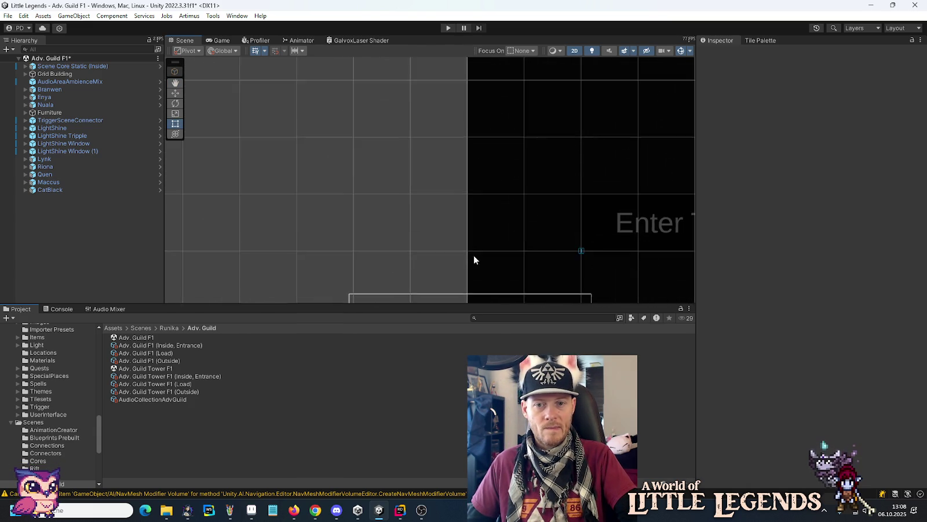
drag(474, 259, 543, 124)
scroll(550, 241, up, 3)
drag(565, 240, 509, 243)
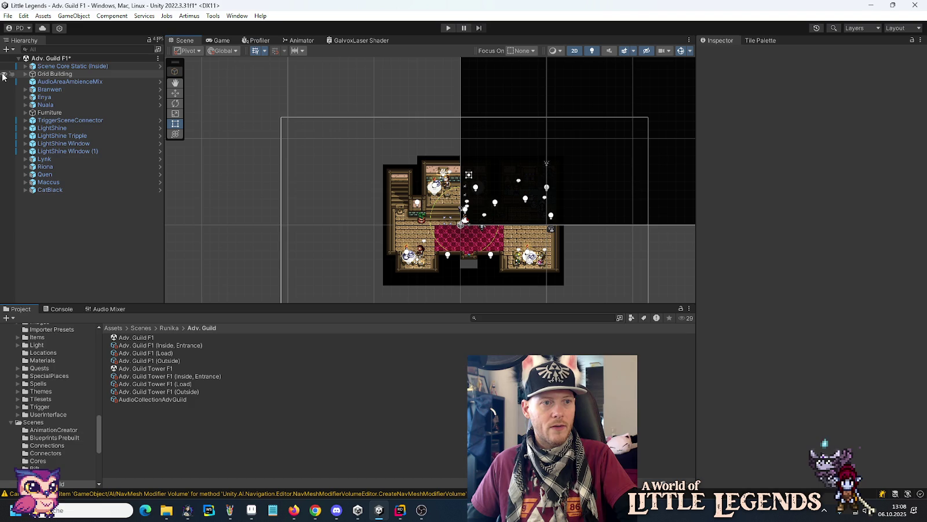
Step: Hide Scene Core Static so the guild hall rooms, furniture and characters show
click(5, 66)
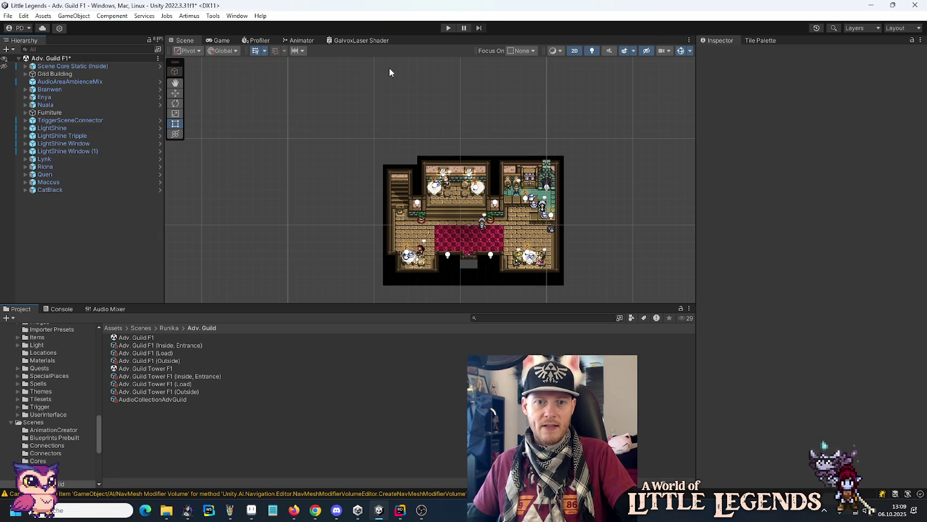
mouse_move(595, 227)
mouse_down()
mouse_move(549, 214)
mouse_move(565, 221)
mouse_up()
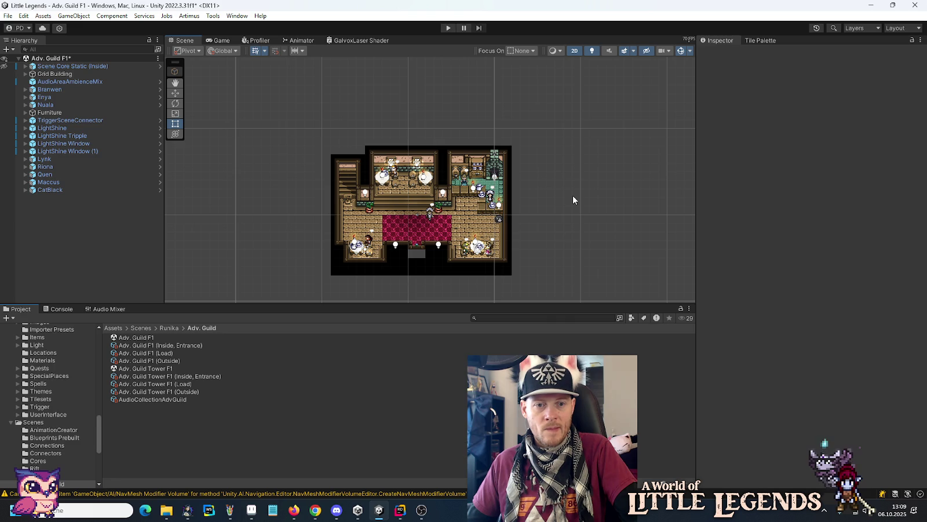
drag(355, 136, 347, 184)
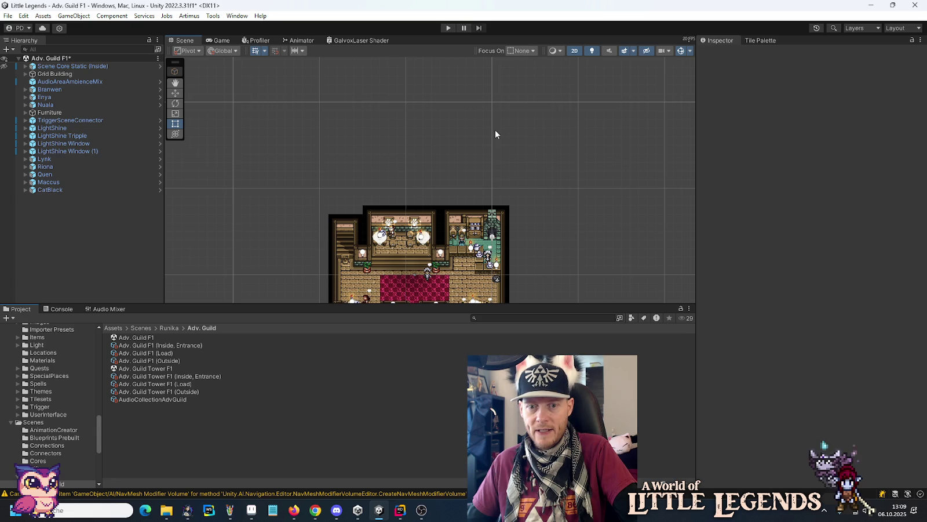
scroll(513, 253, up, 3)
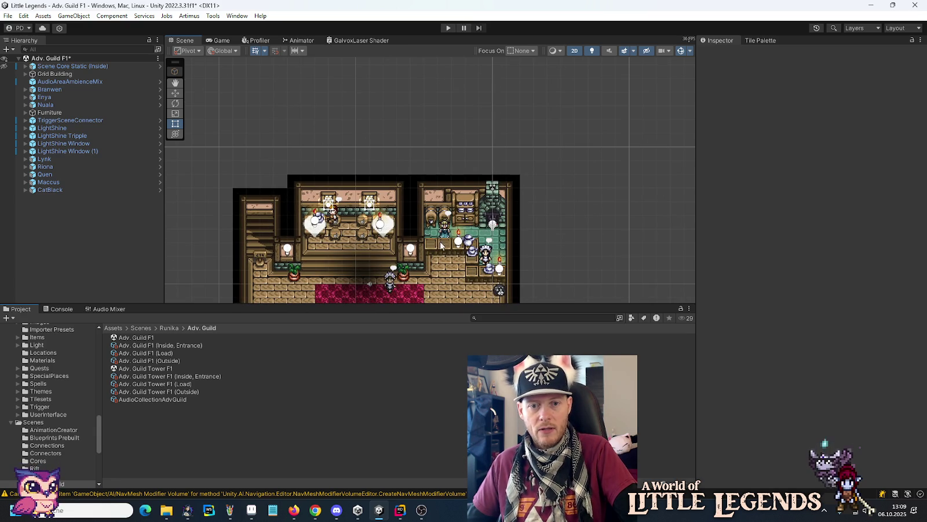
scroll(362, 169, down, 1)
scroll(364, 170, down, 1)
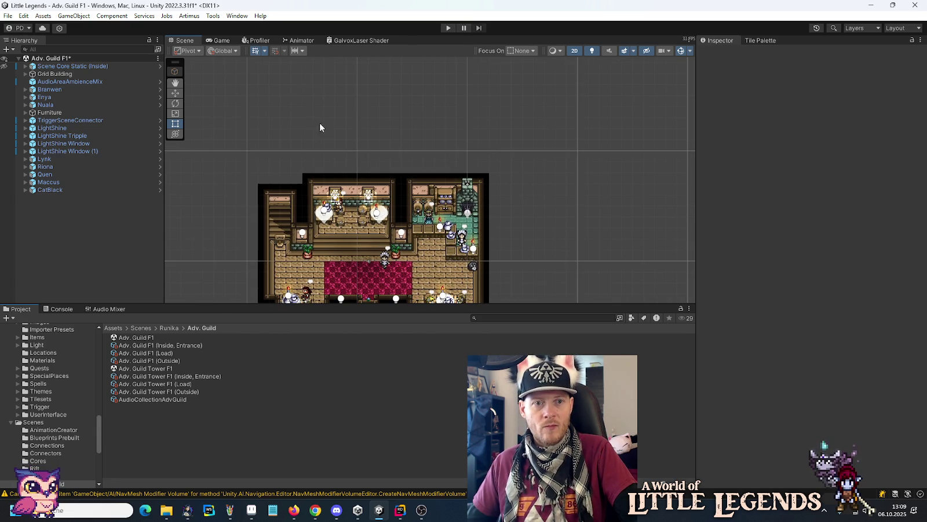